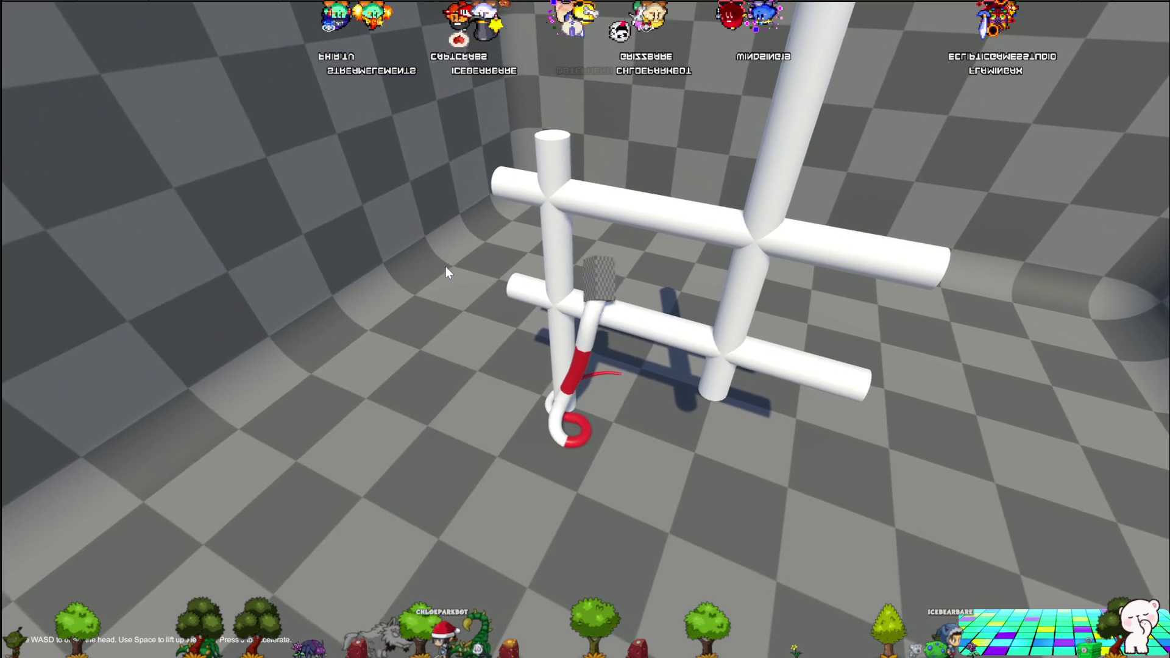
key("a")
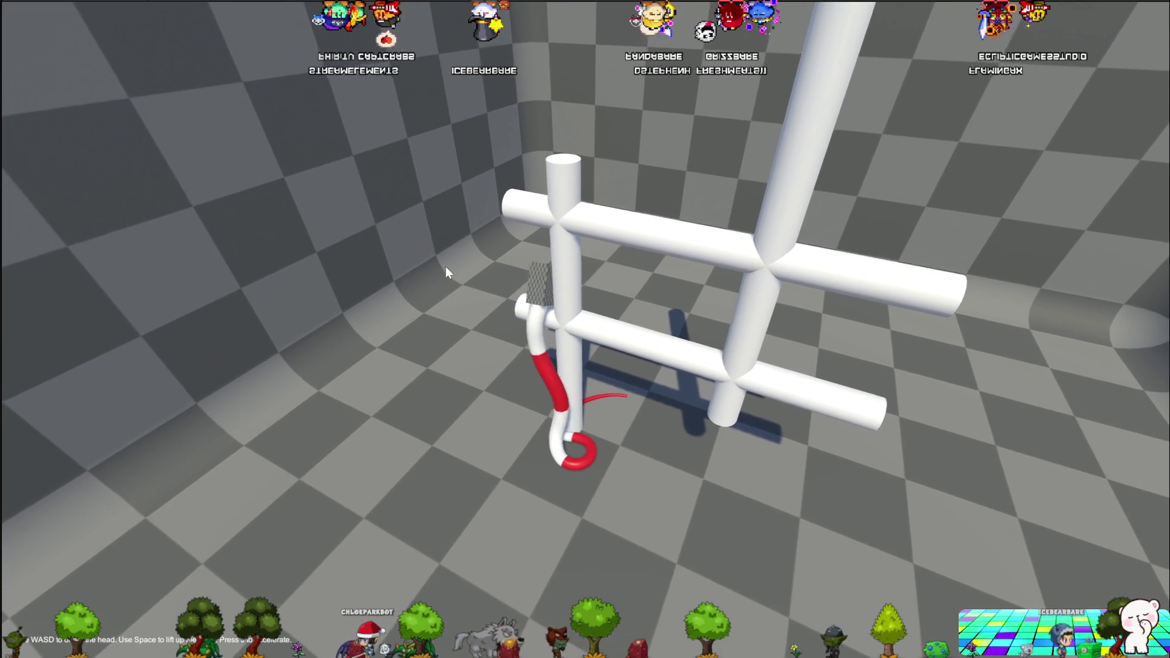
Step: Swing the rope head left and right around the pipe, then reset the demo with R
key("d")
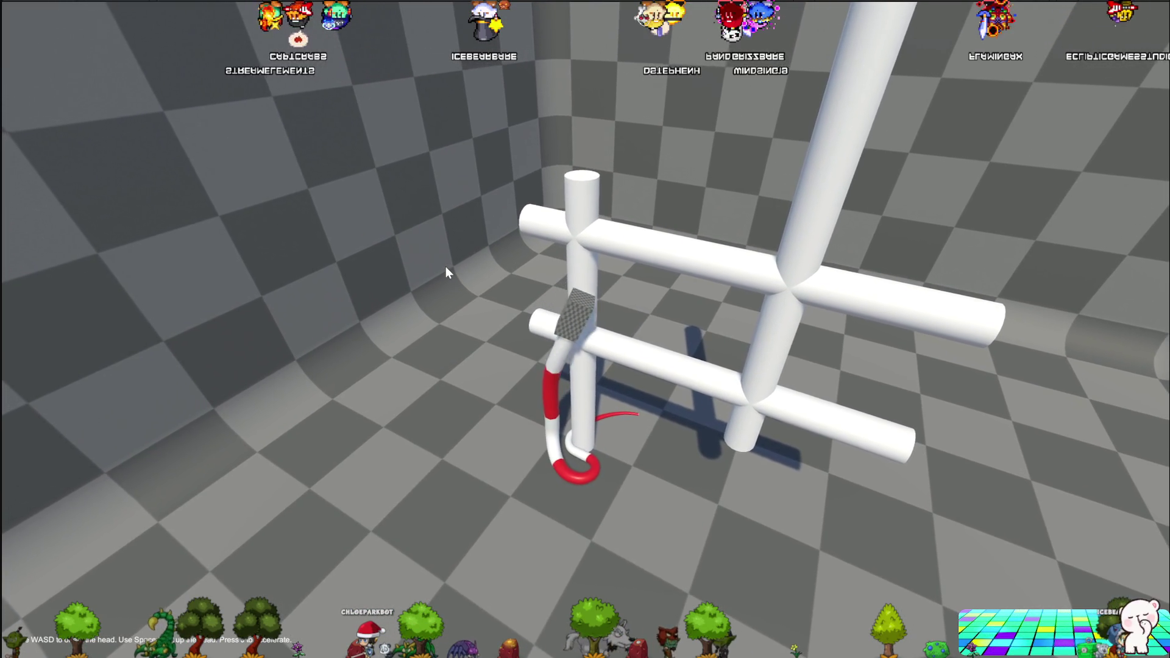
key("a")
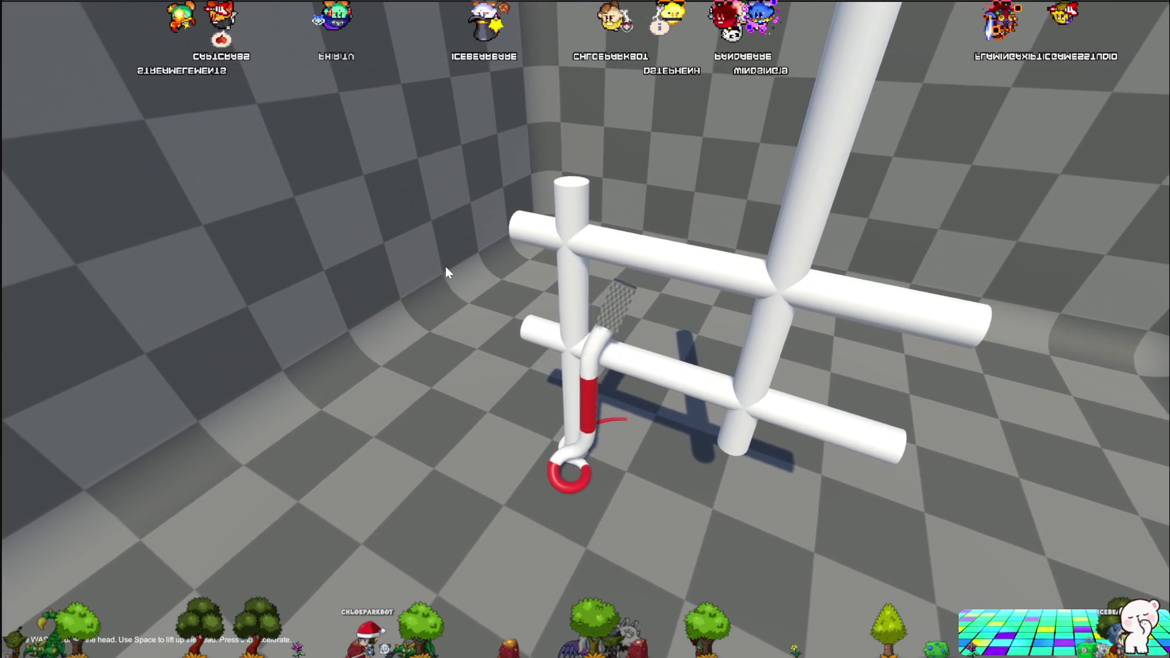
key("a")
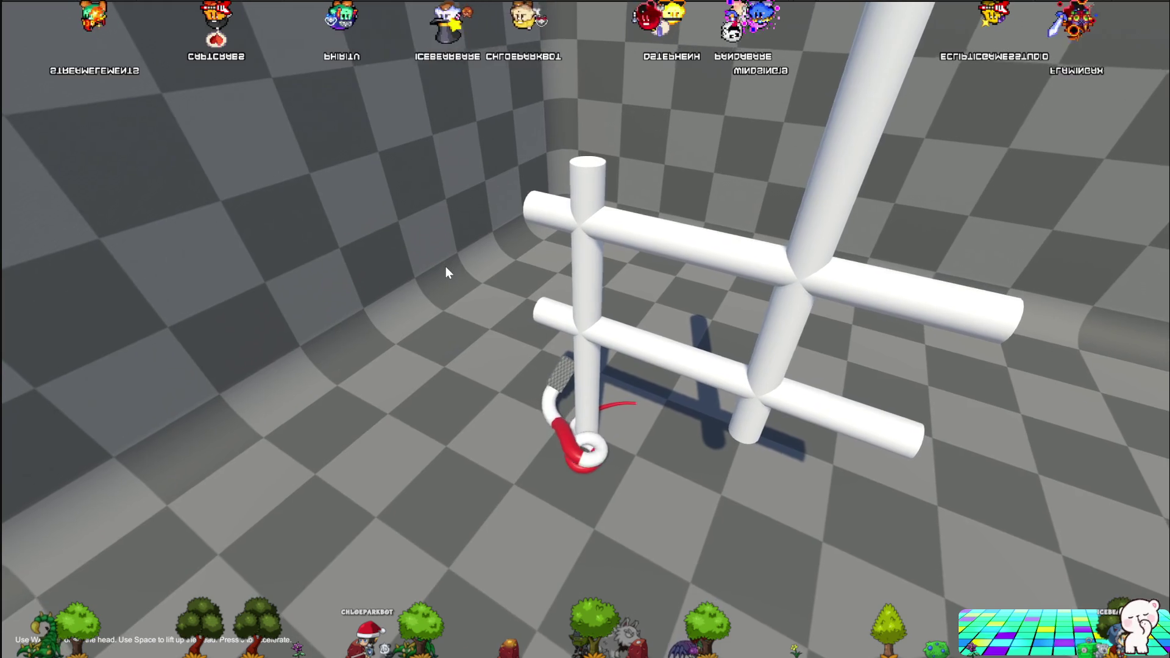
key("a")
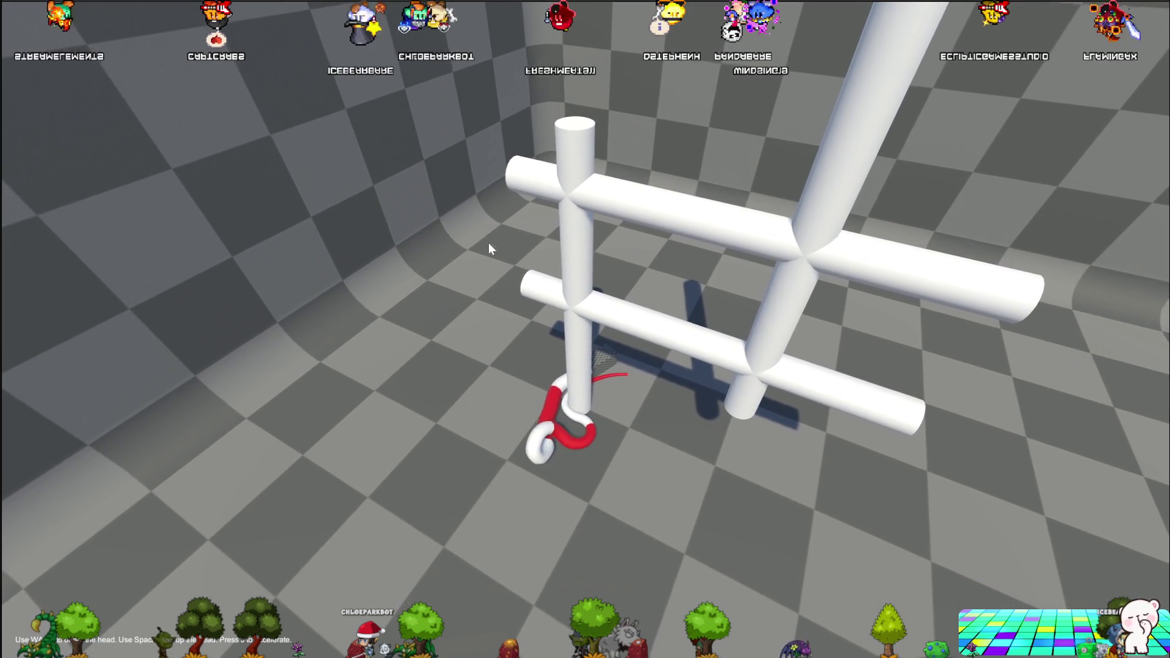
key("r")
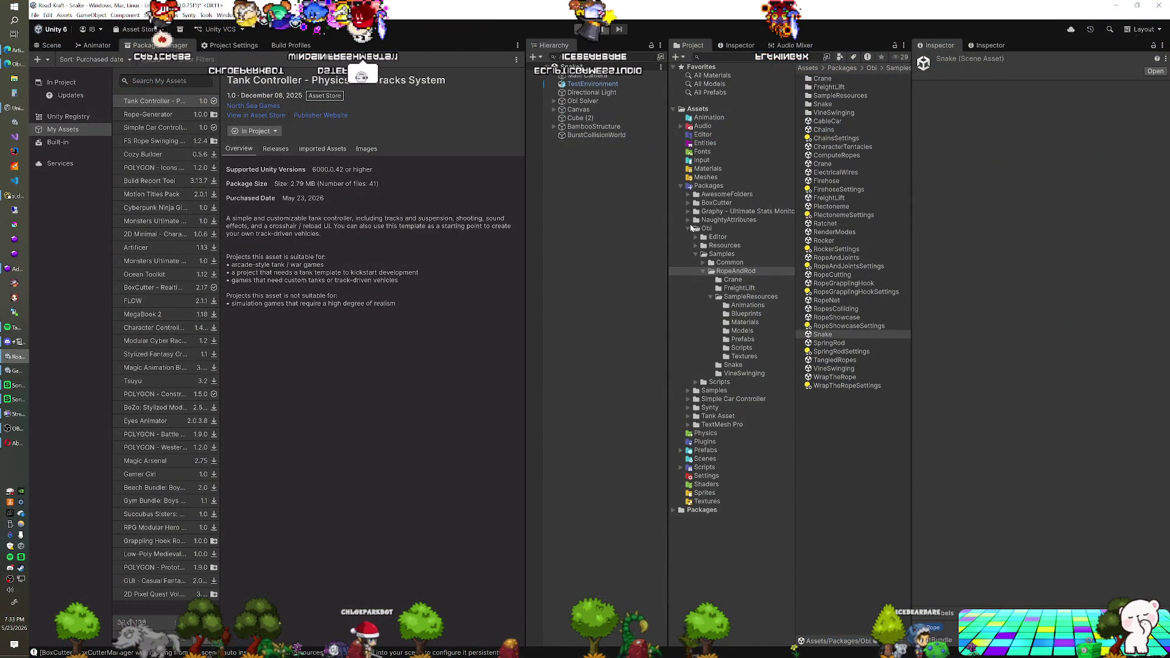
Step: Open BoxCutter Demo from Packages > BoxCutter > DemoScenes > Scenes, saving the Snake scene
left_click(686, 228)
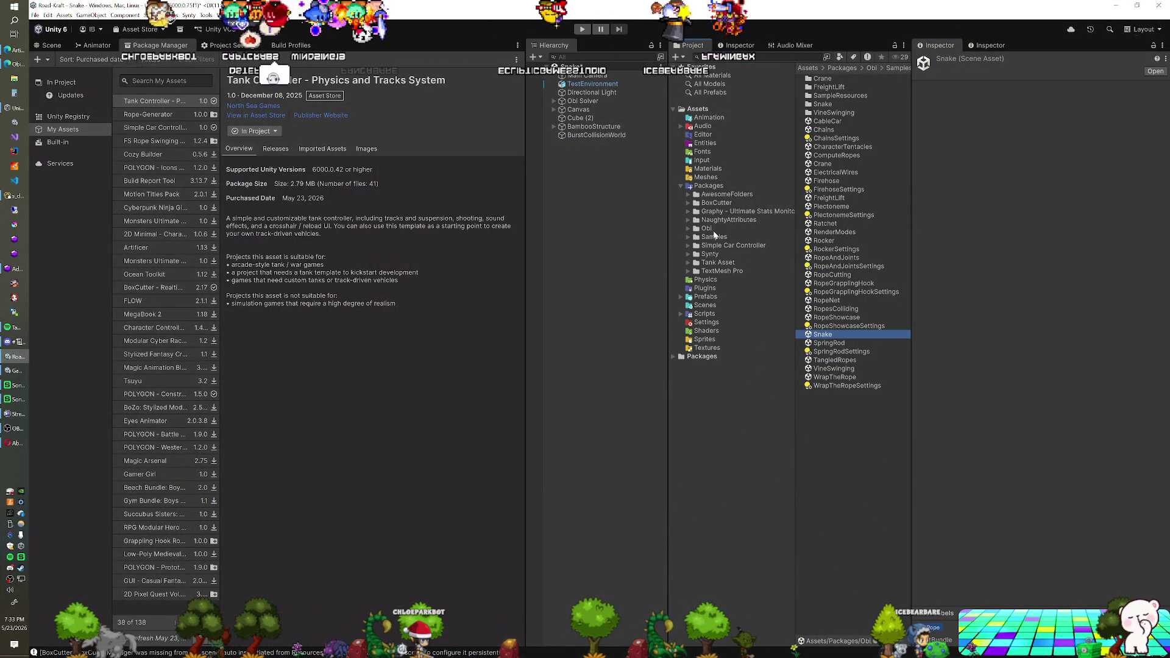
left_click(688, 203)
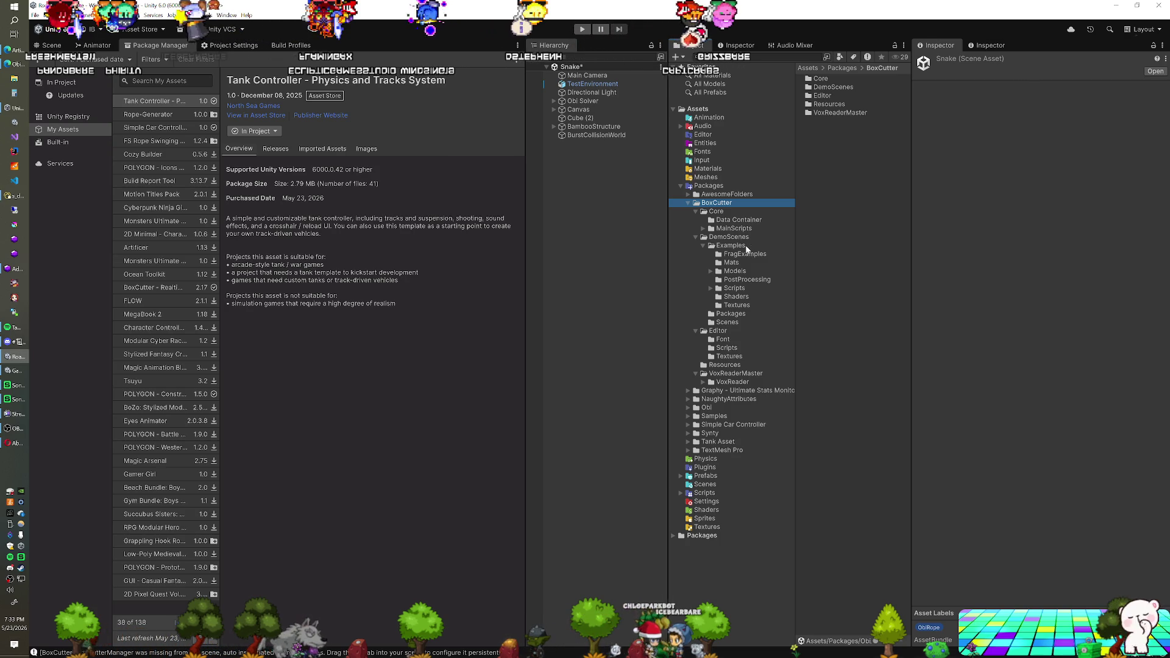
left_click(728, 321)
double_click(838, 78)
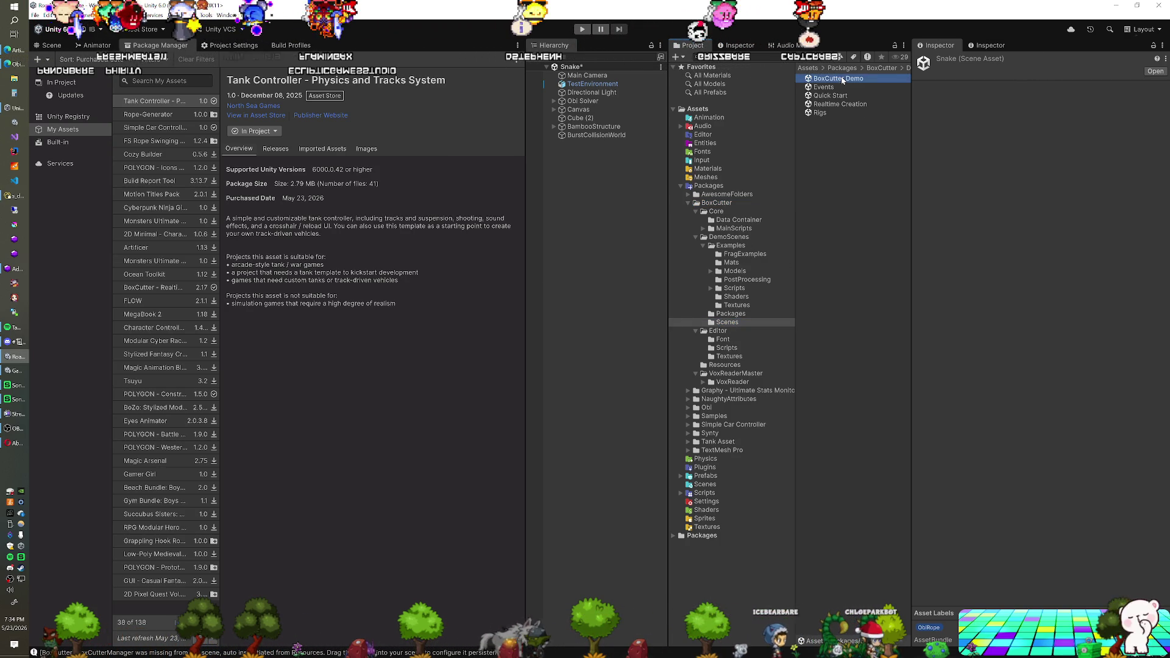
left_click(583, 352)
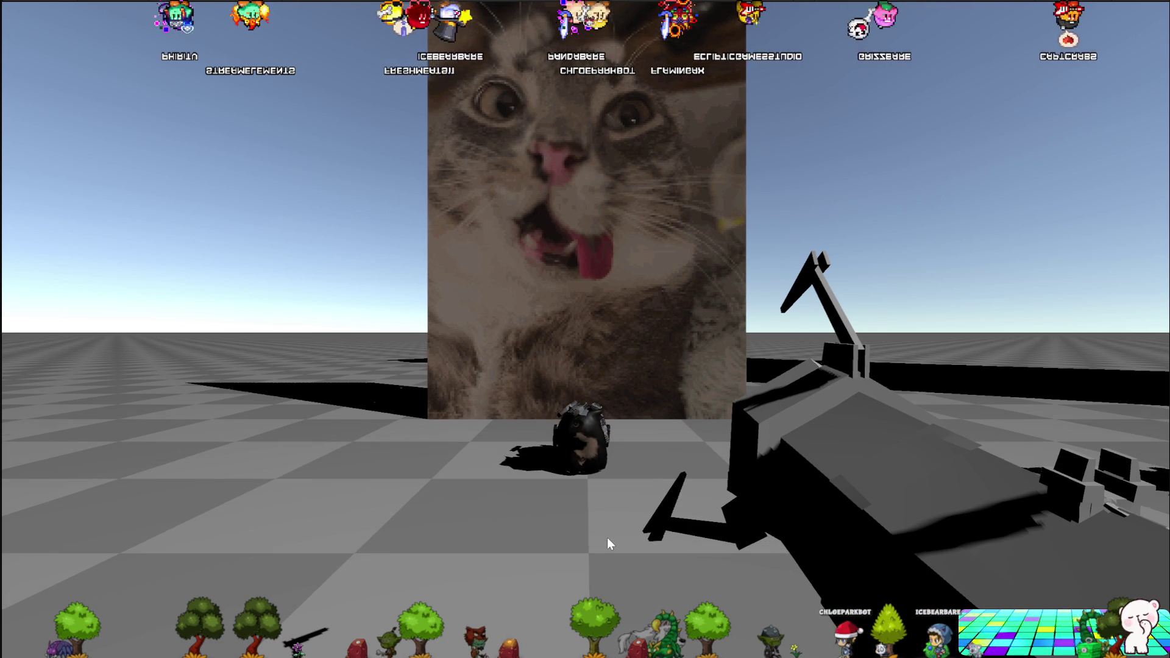
Step: Grab the cat model with the physics beam and launch an object into the central pillar
left_click(609, 533)
key("w")
key("s")
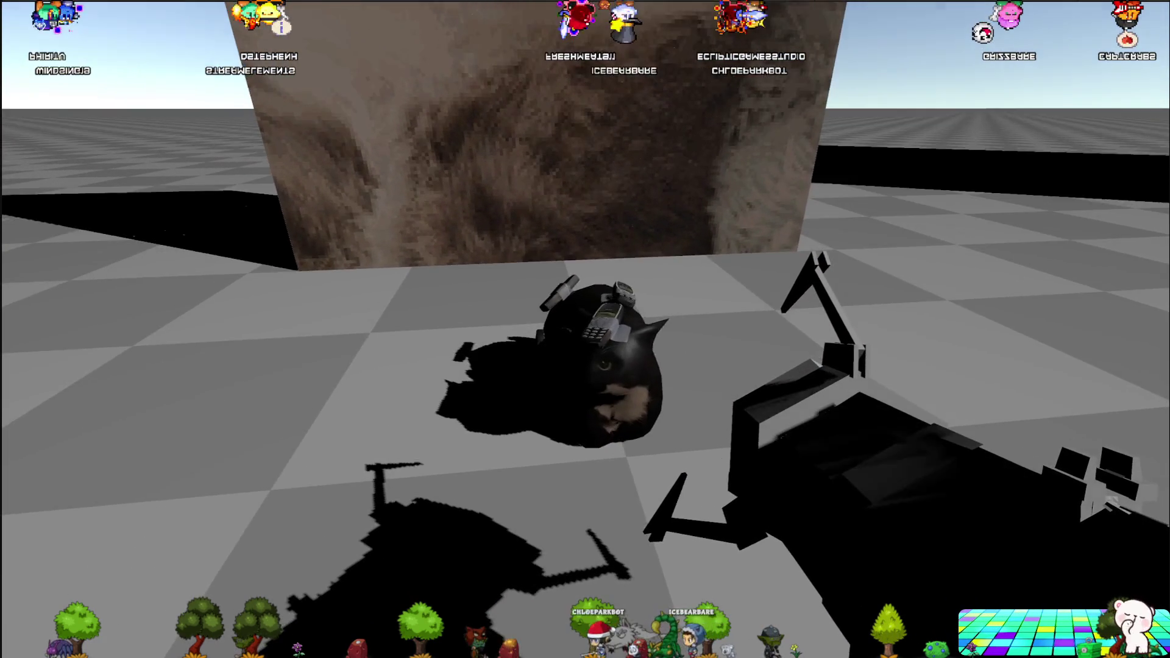
left_click(585, 329)
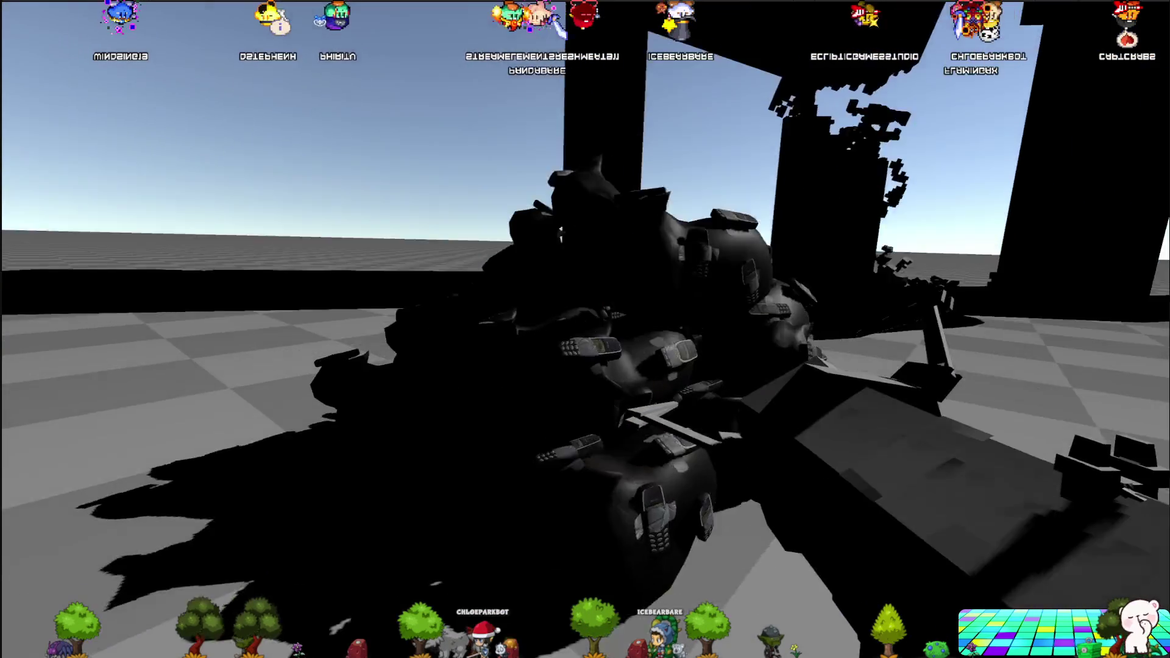
left_click(585, 329)
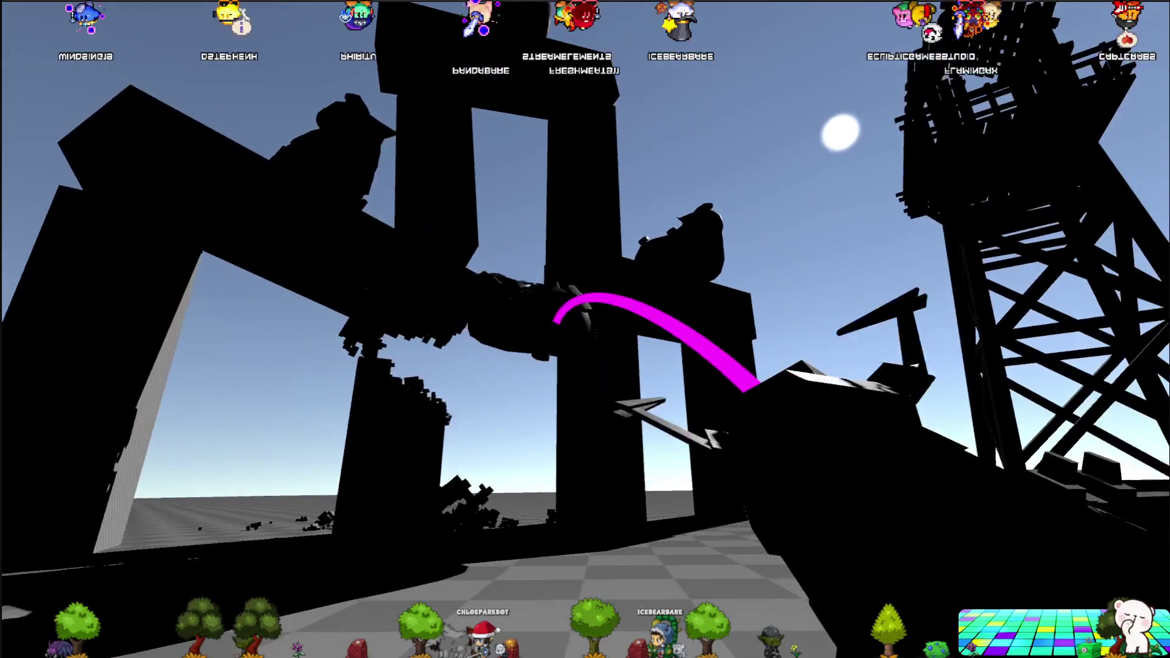
left_click(585, 329)
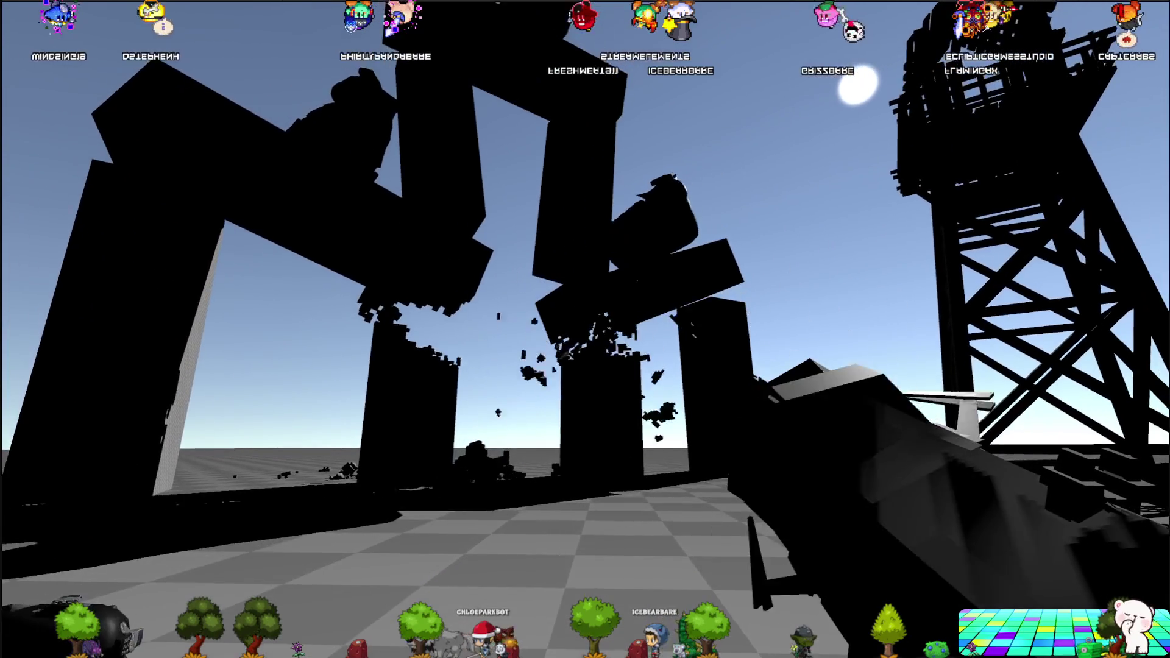
left_click(585, 329)
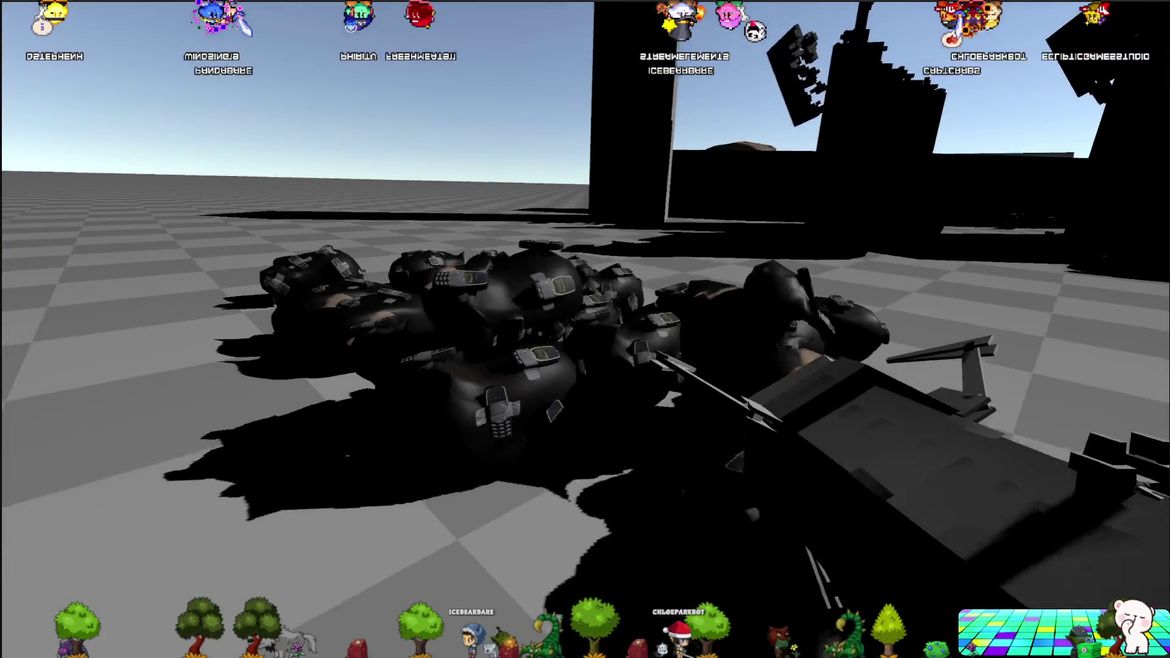
Step: Smash the wooden tower with a thrown object and fling a ragdoll body at the wall
left_click(585, 329)
left_click_drag(585, 329, 585, 329)
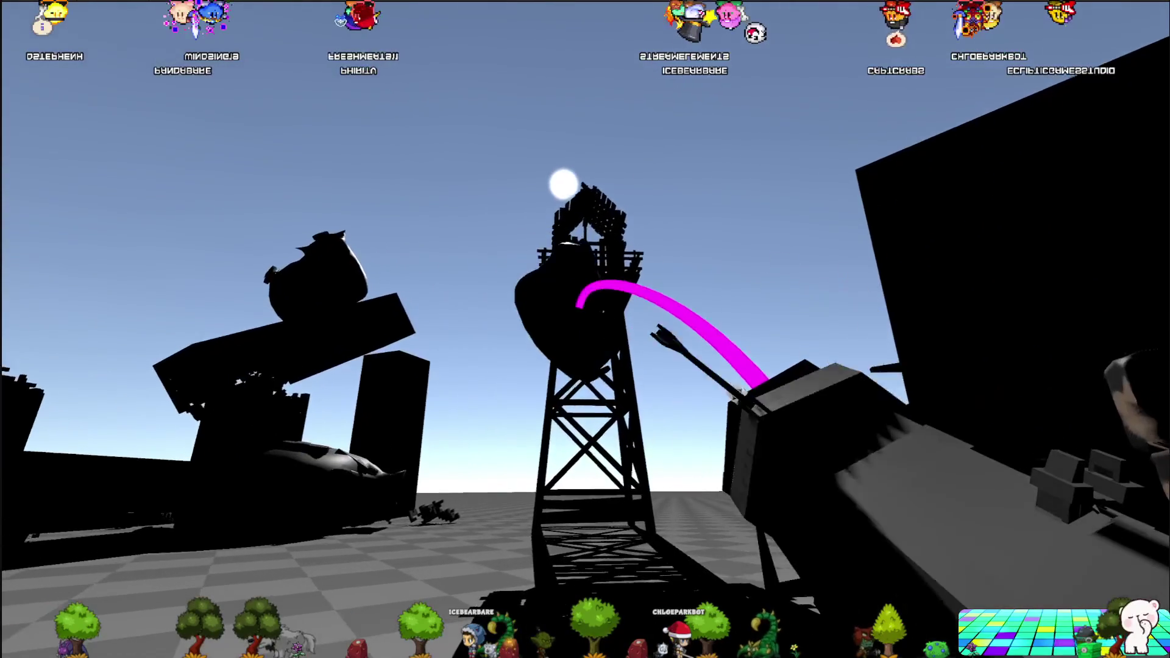
left_click(585, 329)
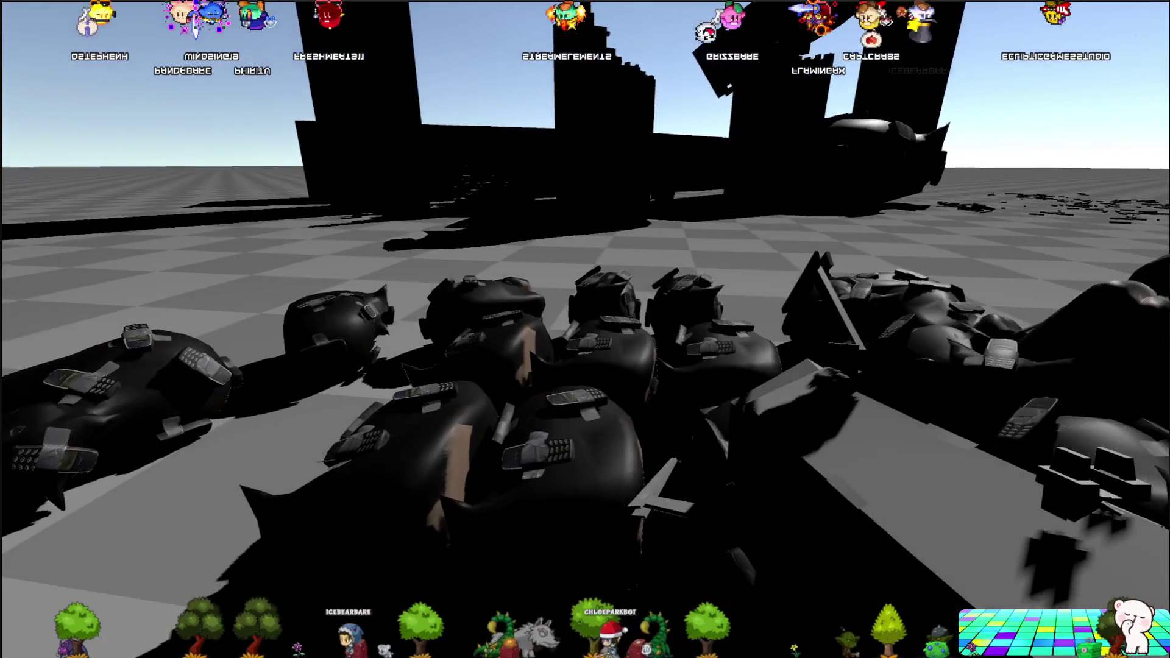
left_click_drag(585, 329, 585, 329)
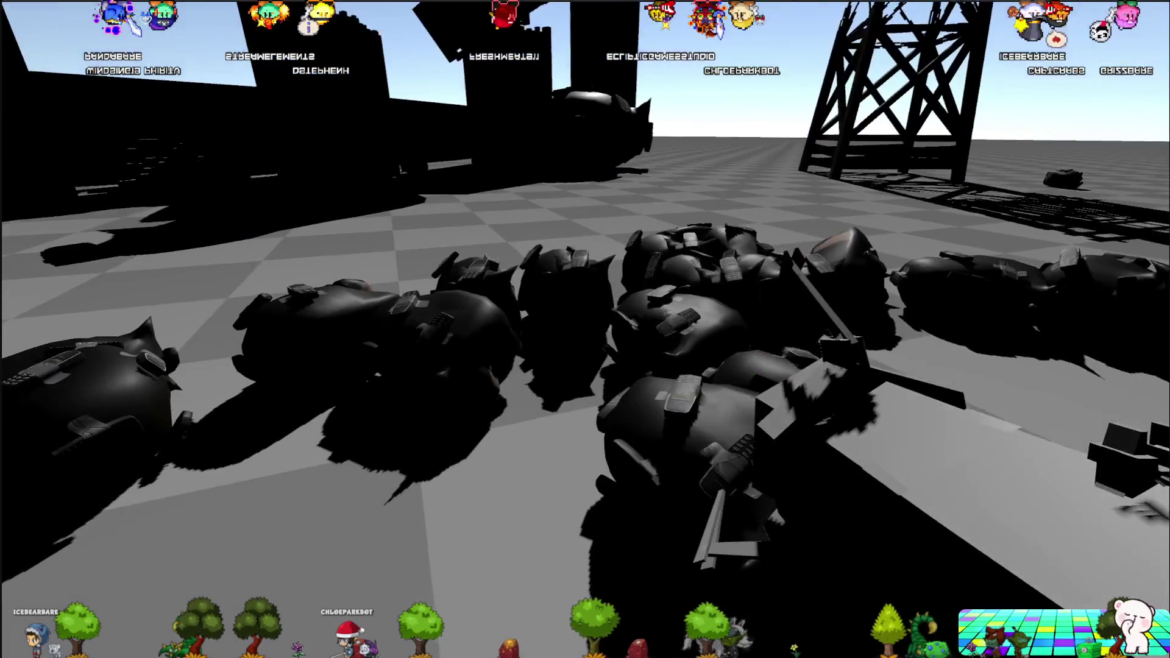
left_click_drag(585, 329, 585, 329)
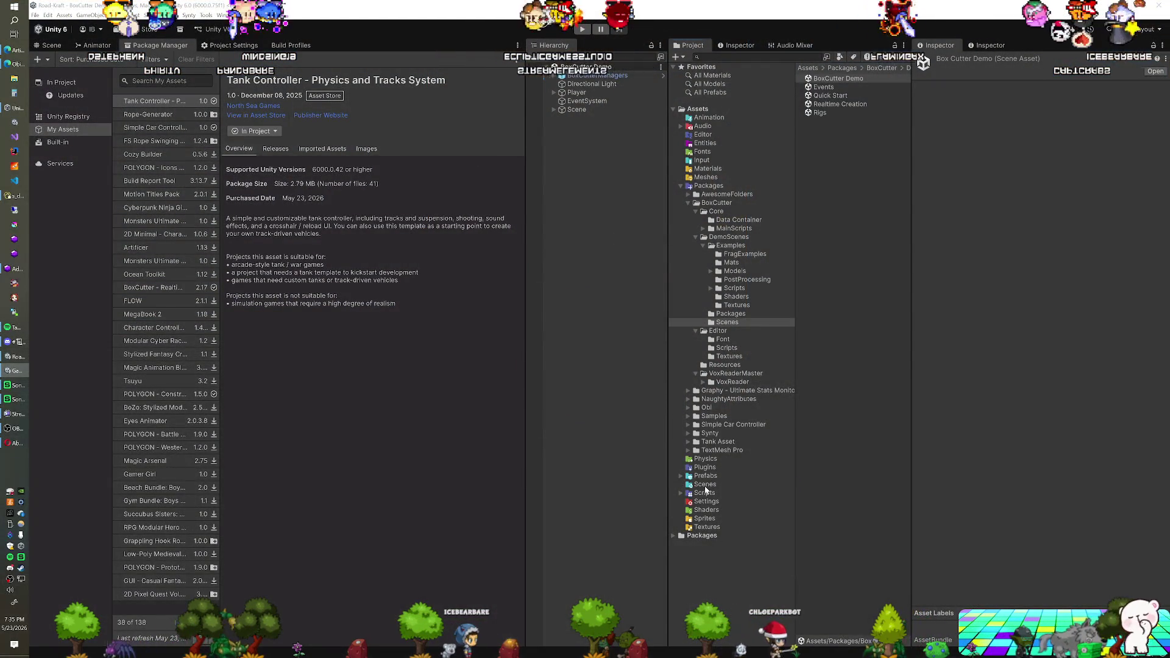
Step: Load the birp-template scene from the Assets > Scenes folder
left_click(705, 485)
left_click(850, 78)
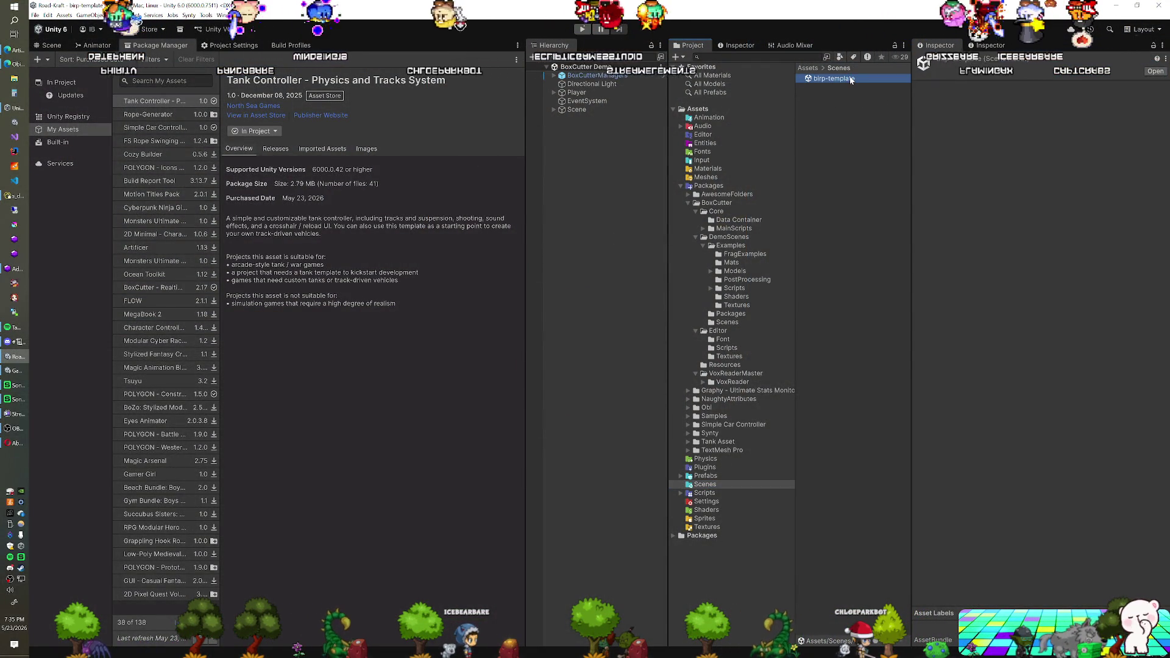
double_click(850, 79)
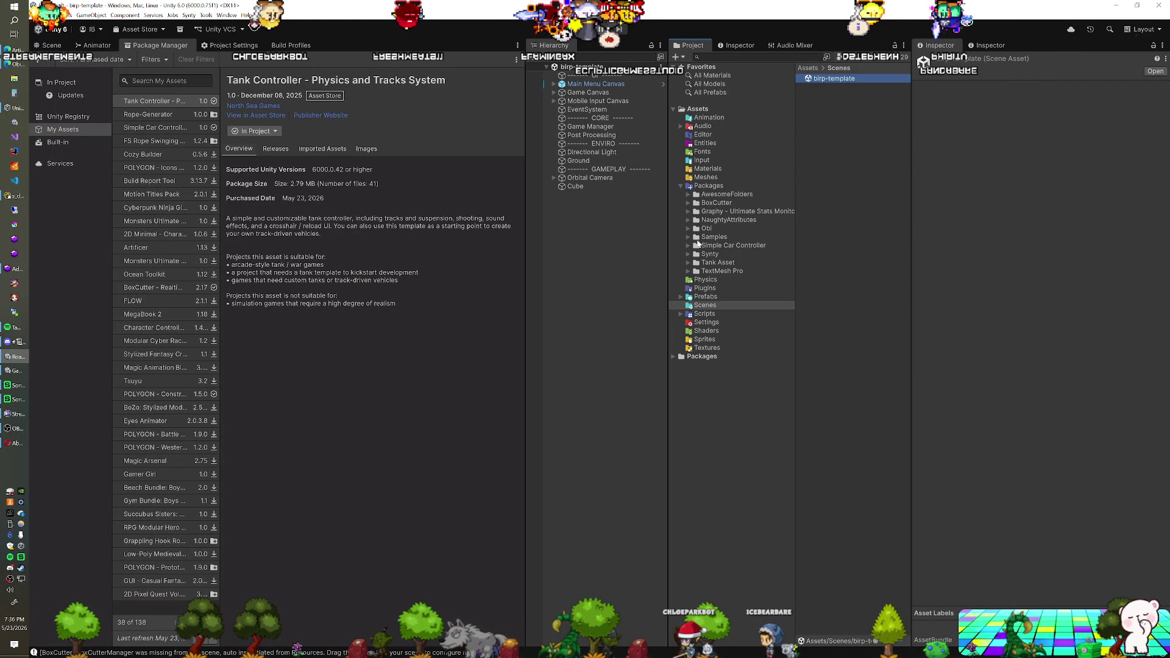
Step: Drag the Prototype (4W) prefab from Simple Car Controller > Prefabs into the Hierarchy
left_click(694, 246)
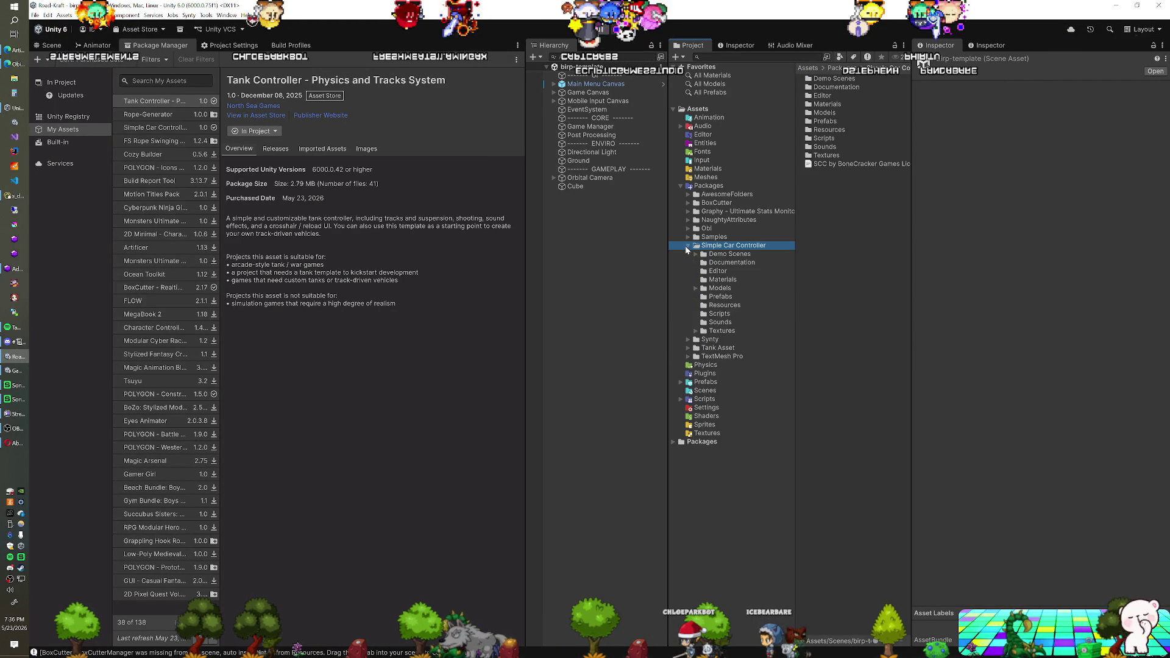
left_click(727, 255)
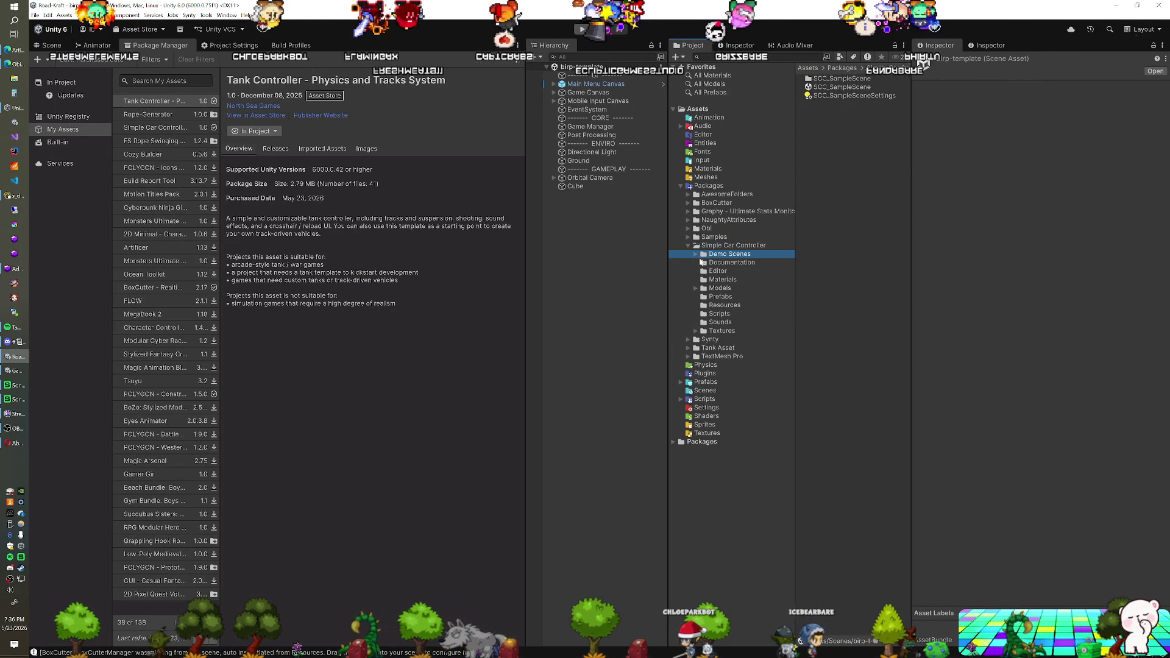
left_click(709, 297)
mouse_move(829, 87)
left_mouse_down()
mouse_move(655, 227)
mouse_move(589, 263)
left_mouse_up()
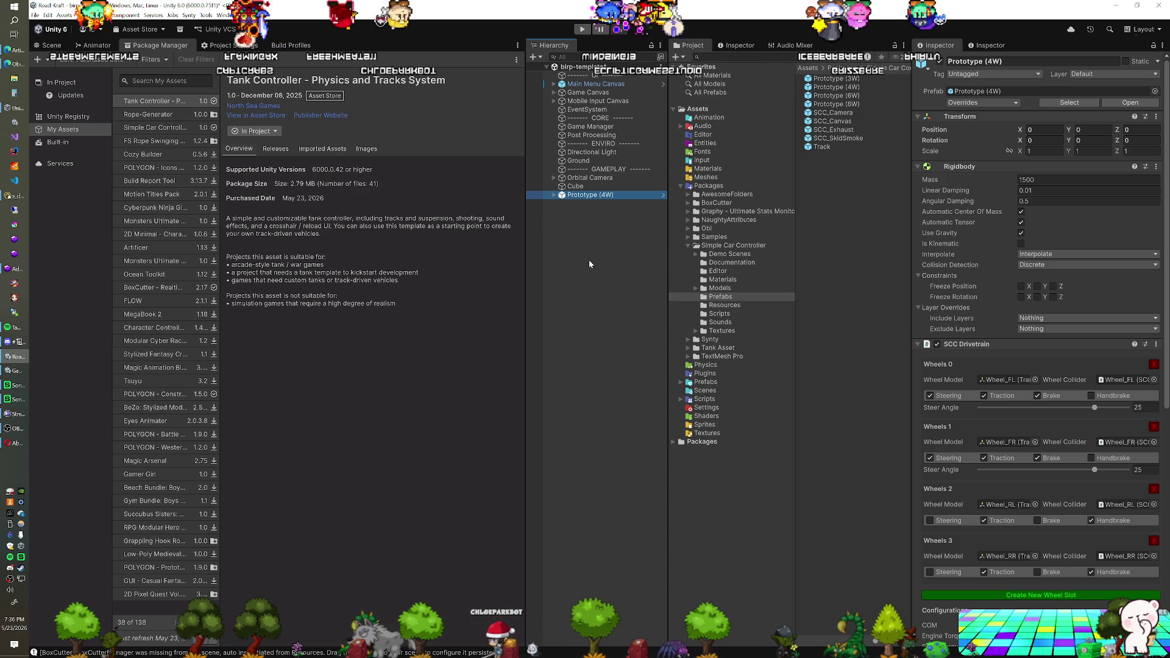
left_click(554, 195)
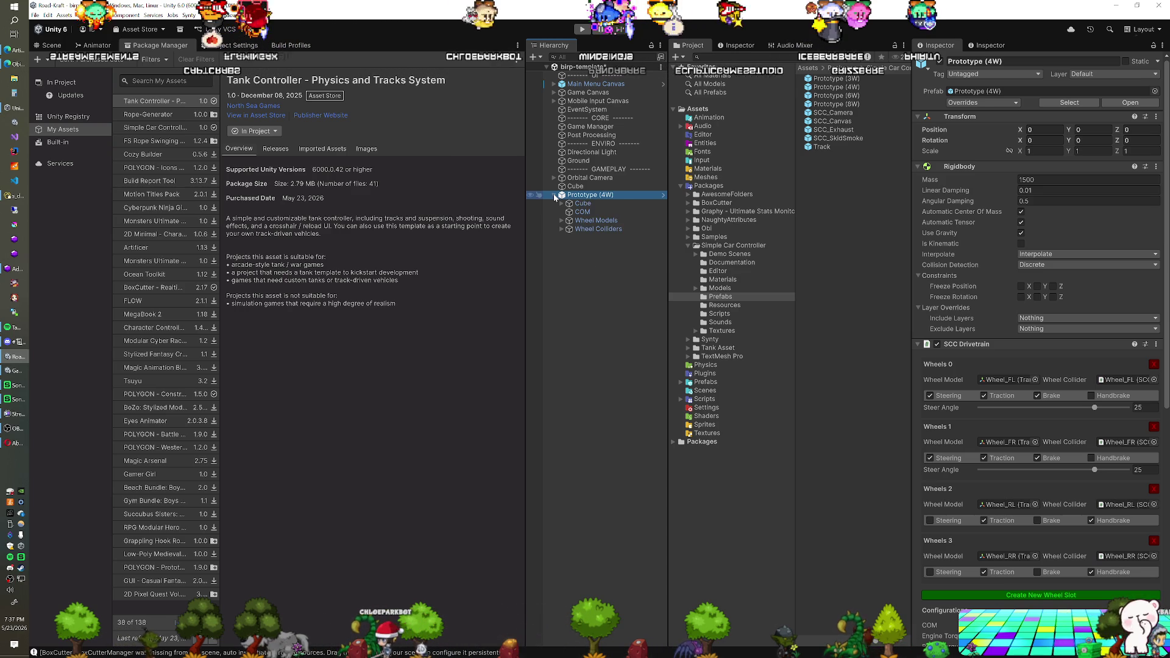
Step: Delete the Cube and enter Play mode to test the car
left_click(573, 186)
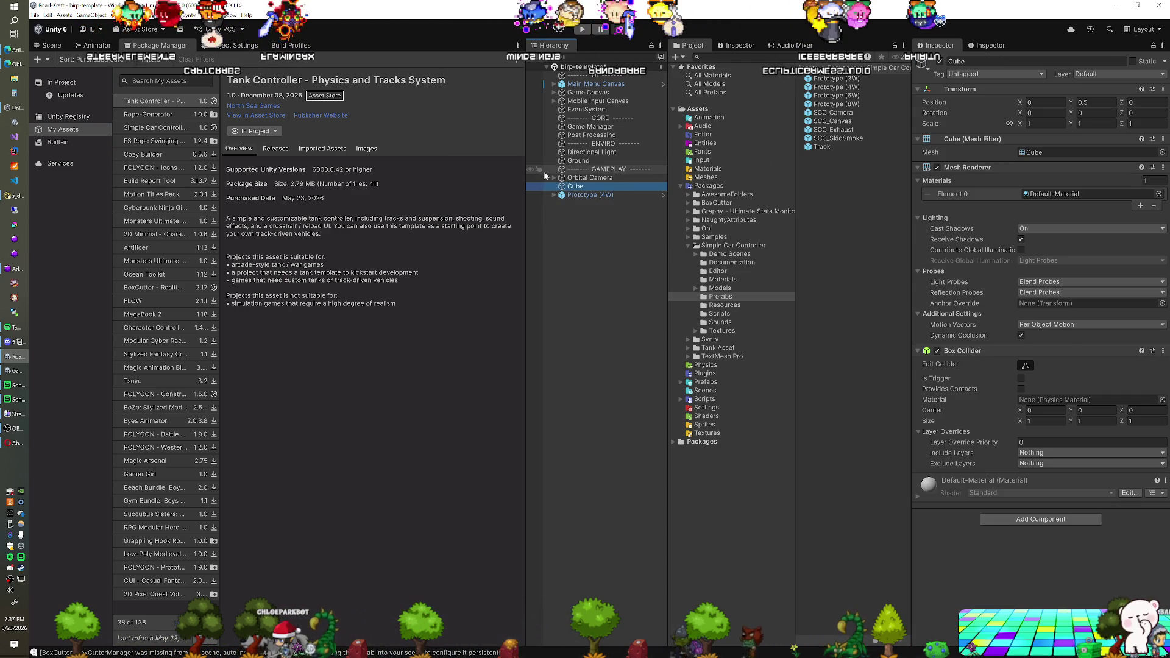
key("Delete")
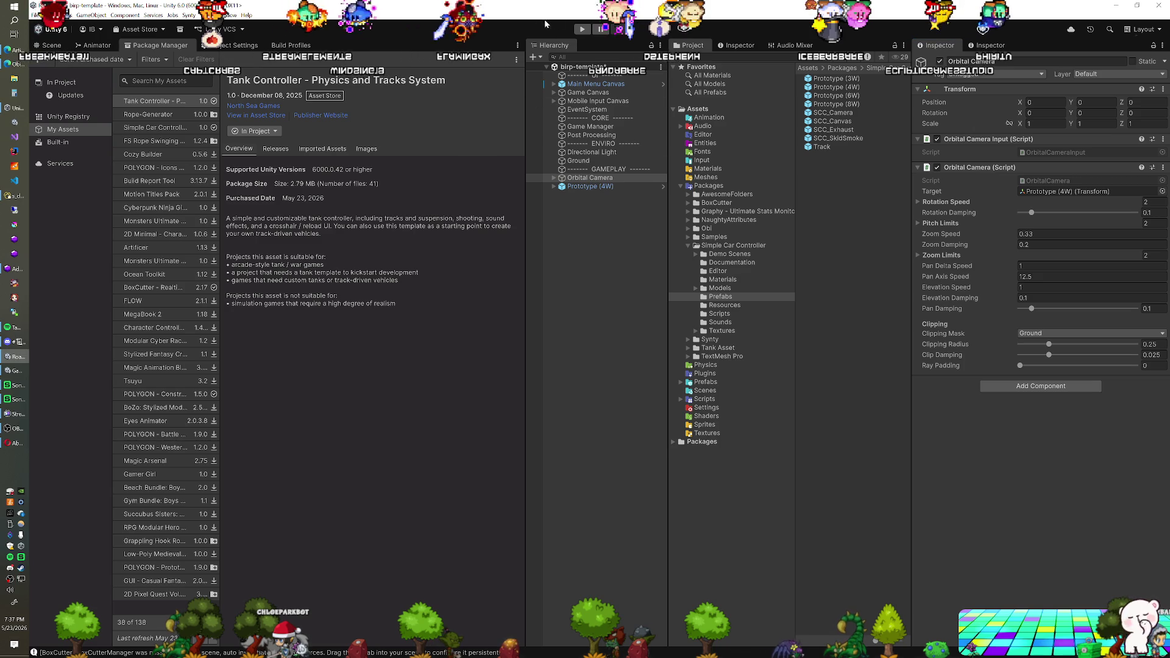
left_click(582, 29)
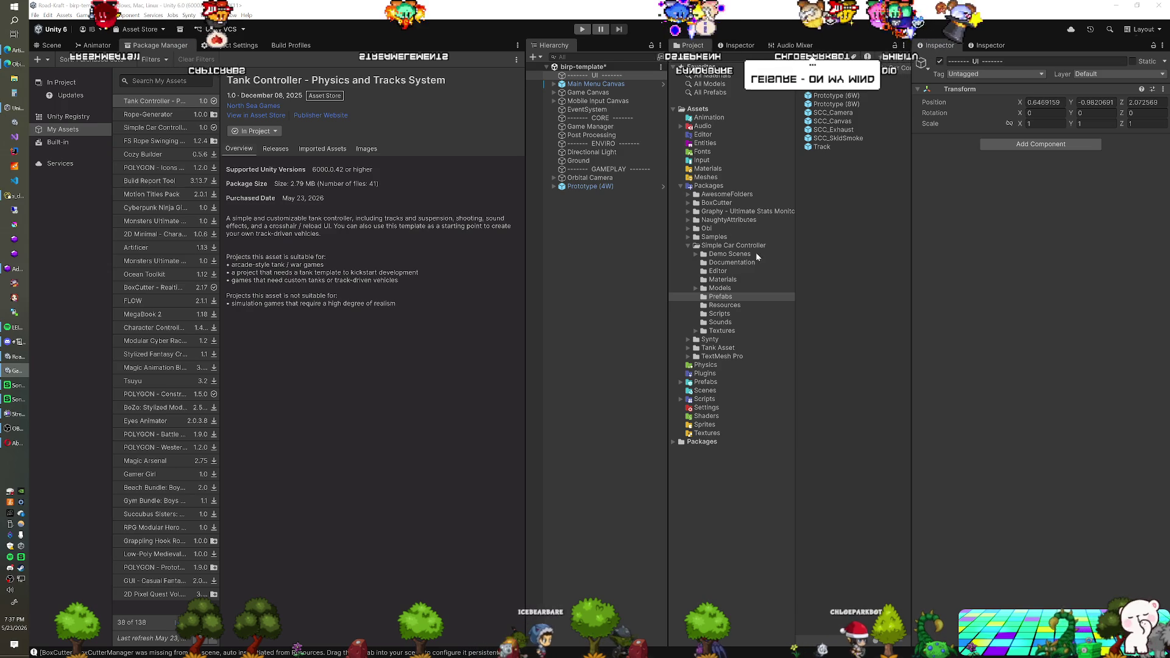
left_click(680, 186)
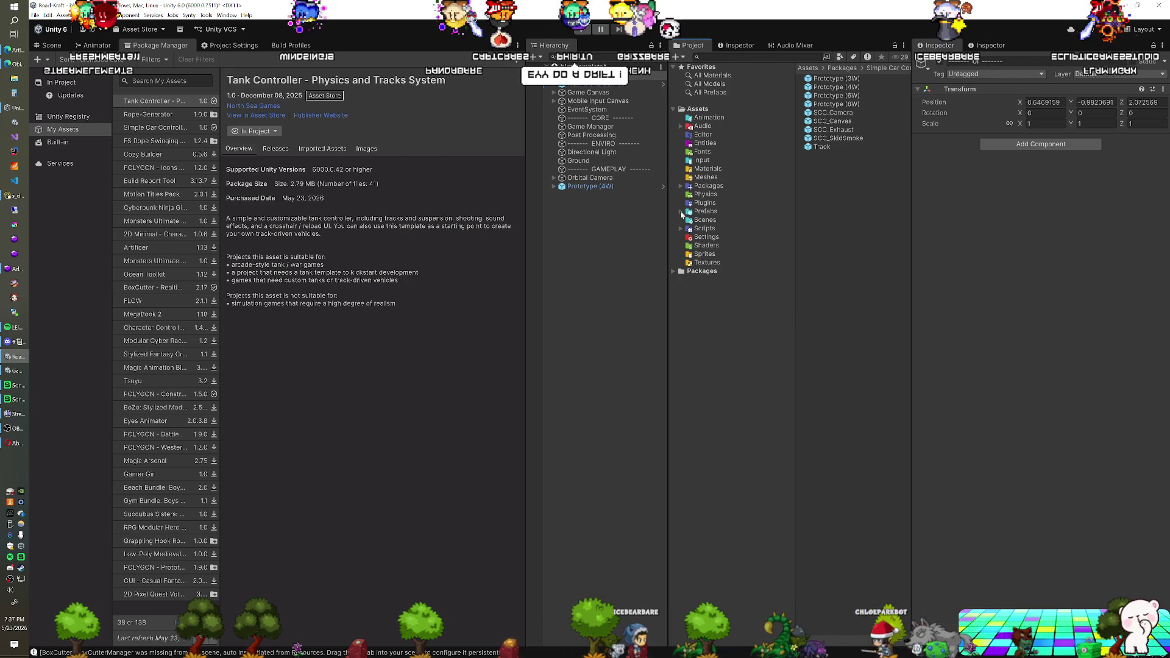
Step: Open Synty > PolygonConstruction > Models and scroll the list down to the SM_Veh meshes
left_click(680, 185)
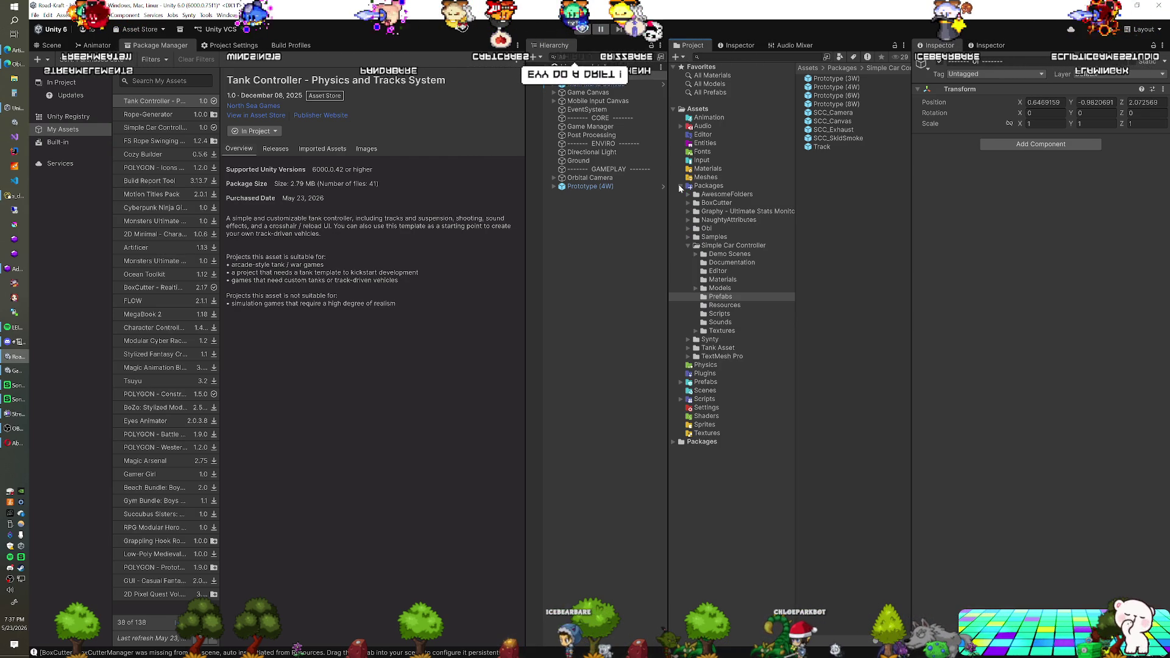
left_click(684, 246)
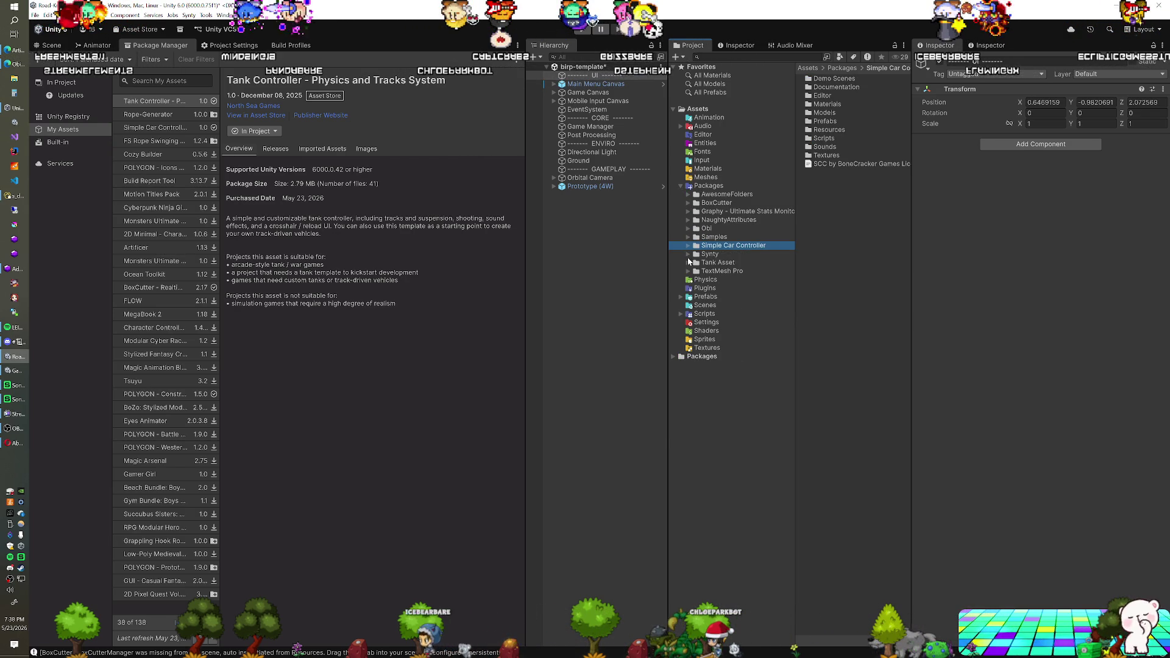
left_click(689, 246)
left_click(687, 254)
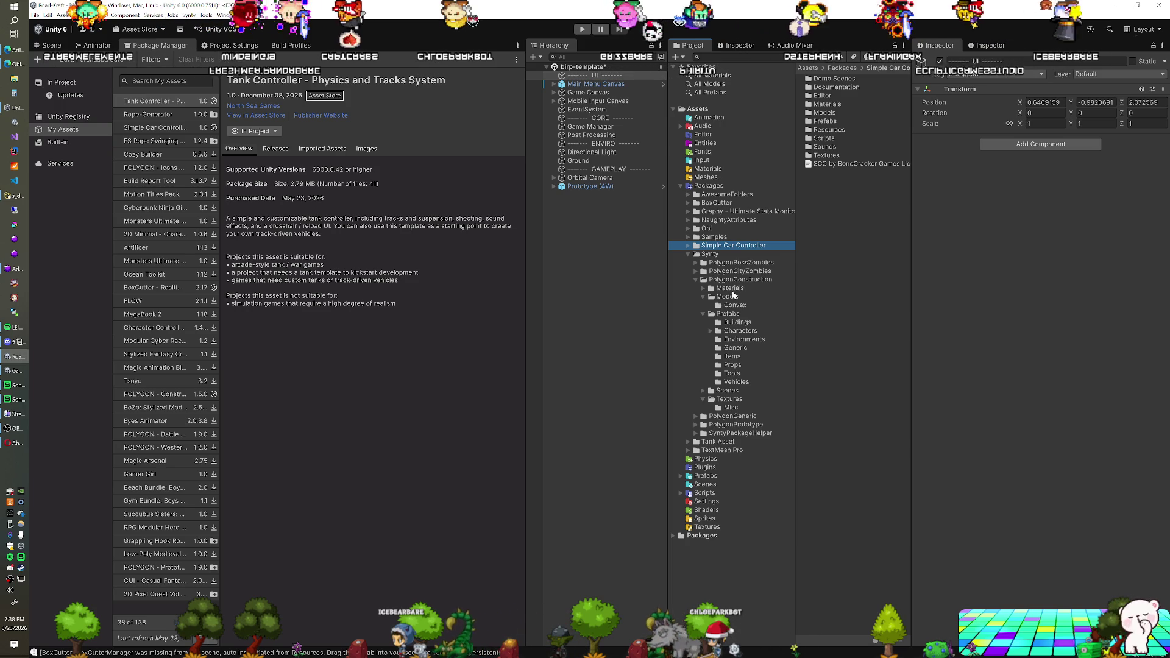
left_click(729, 297)
left_click_drag(905, 130, 909, 613)
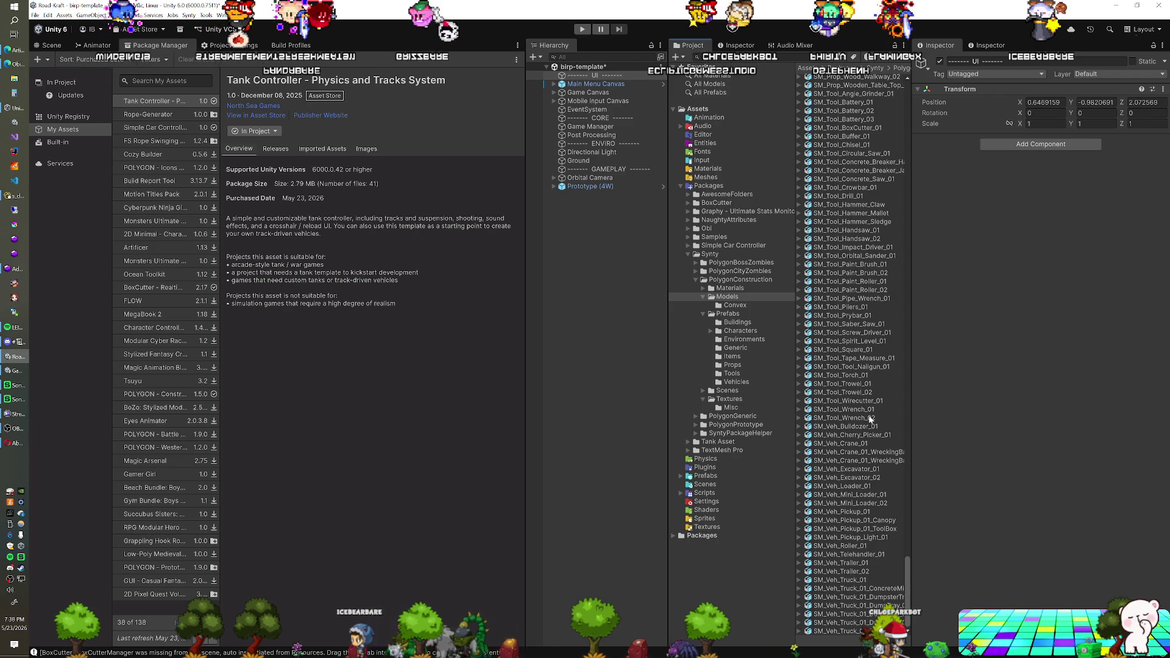
Step: Float the model preview into its own window and orbit SM_Veh_Bulldozer_01
left_click(859, 445)
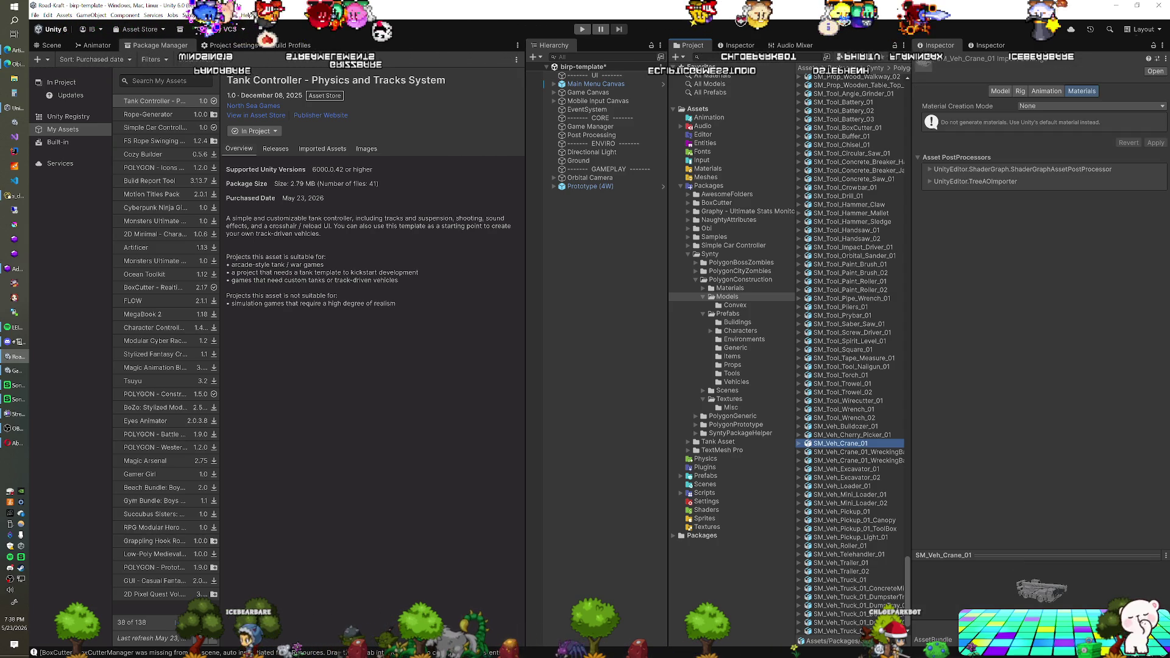
mouse_move(999, 560)
left_mouse_down()
mouse_move(452, 378)
mouse_move(328, 360)
mouse_move(499, 377)
left_mouse_up()
left_click(847, 426)
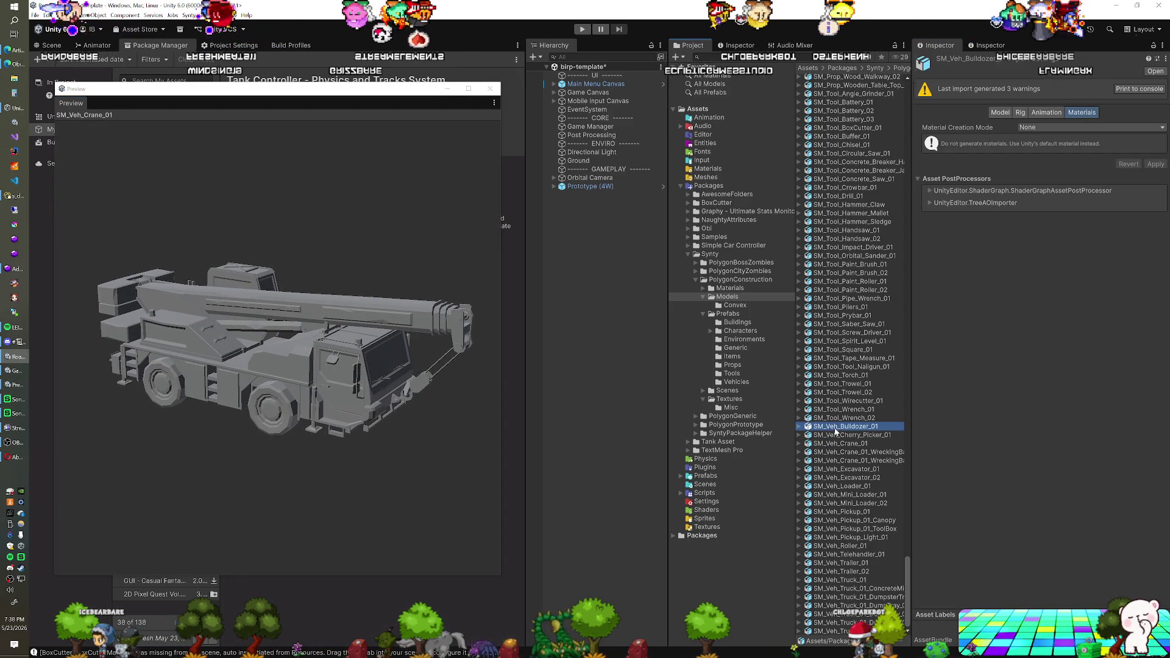
mouse_move(335, 371)
left_mouse_down()
mouse_move(297, 369)
mouse_move(356, 371)
left_mouse_up()
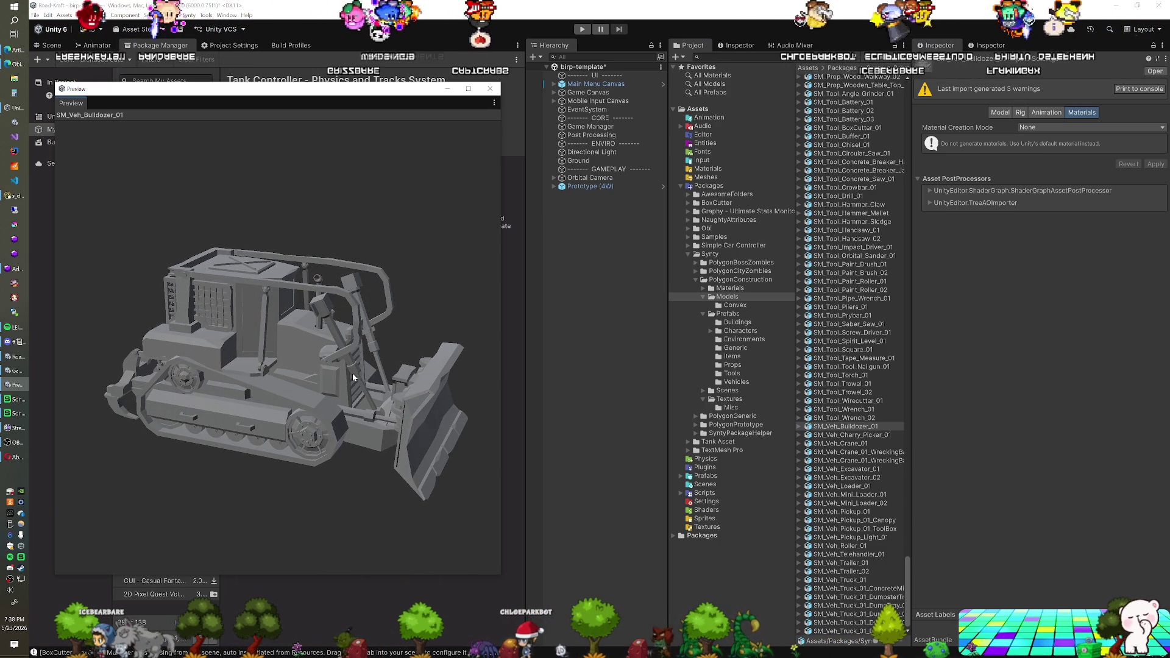
left_click_drag(350, 374, 321, 382)
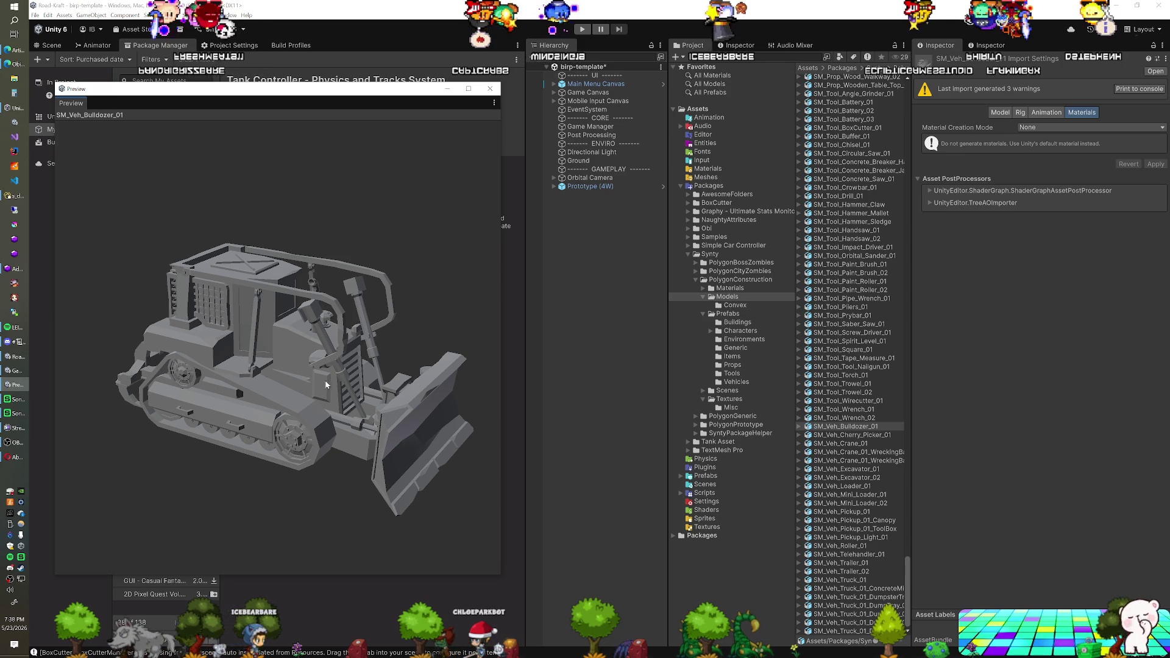
mouse_move(344, 386)
left_mouse_down()
mouse_move(304, 382)
mouse_move(355, 373)
mouse_move(337, 372)
left_mouse_up()
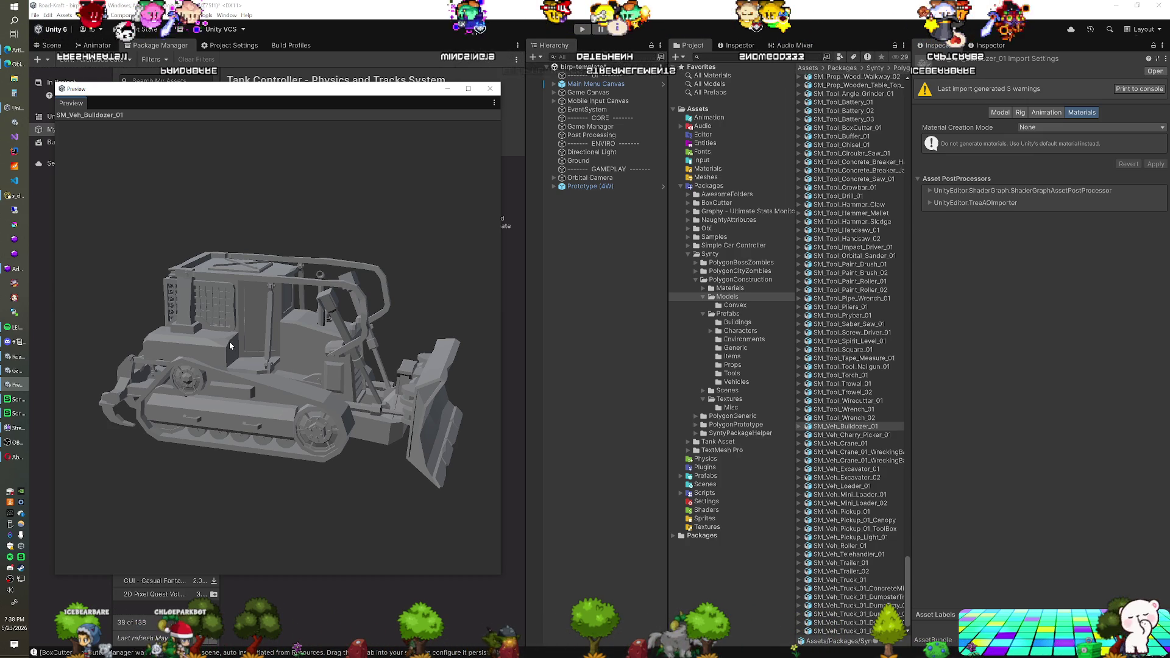
mouse_move(229, 341)
left_mouse_down()
mouse_move(323, 348)
mouse_move(180, 366)
mouse_move(366, 332)
left_mouse_up()
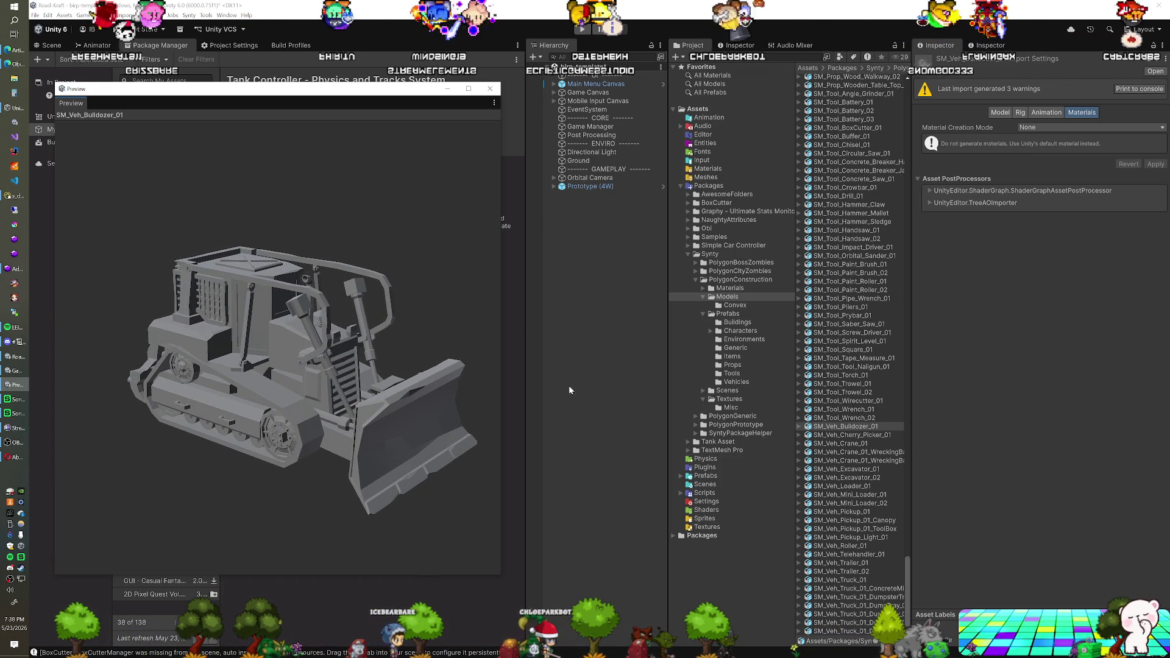
Step: Preview the cherry picker, SM_Veh_Crane_01 and the crane's wrecking ball models
left_click(830, 433)
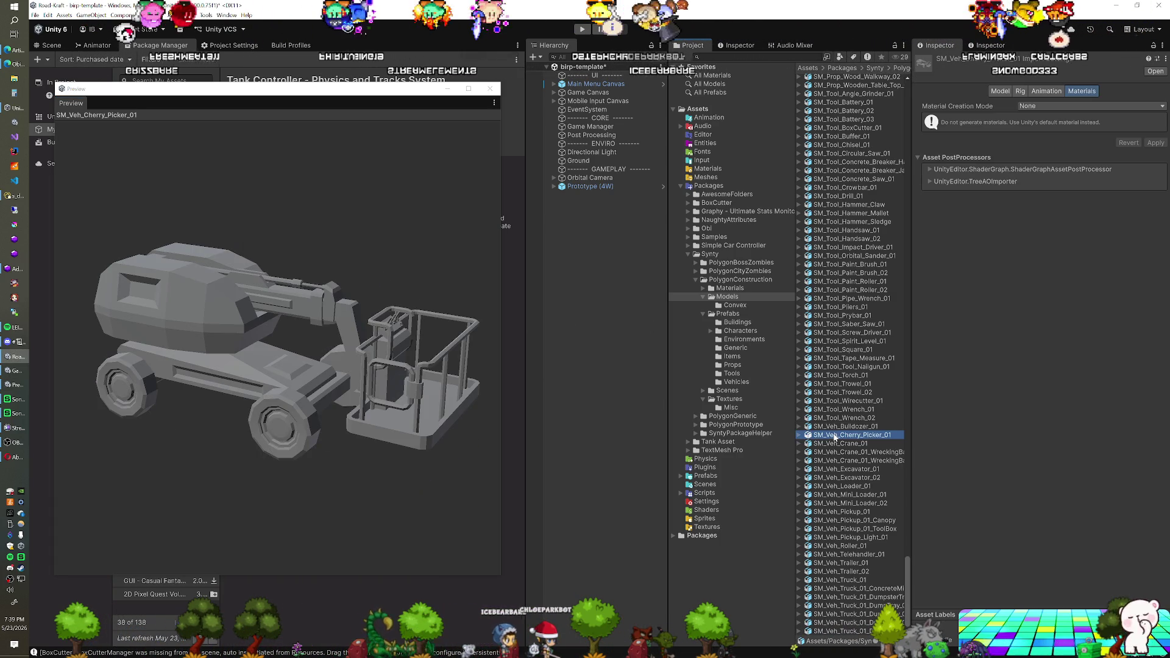
mouse_move(312, 398)
left_mouse_down()
mouse_move(231, 394)
mouse_move(304, 395)
mouse_move(261, 397)
left_mouse_up()
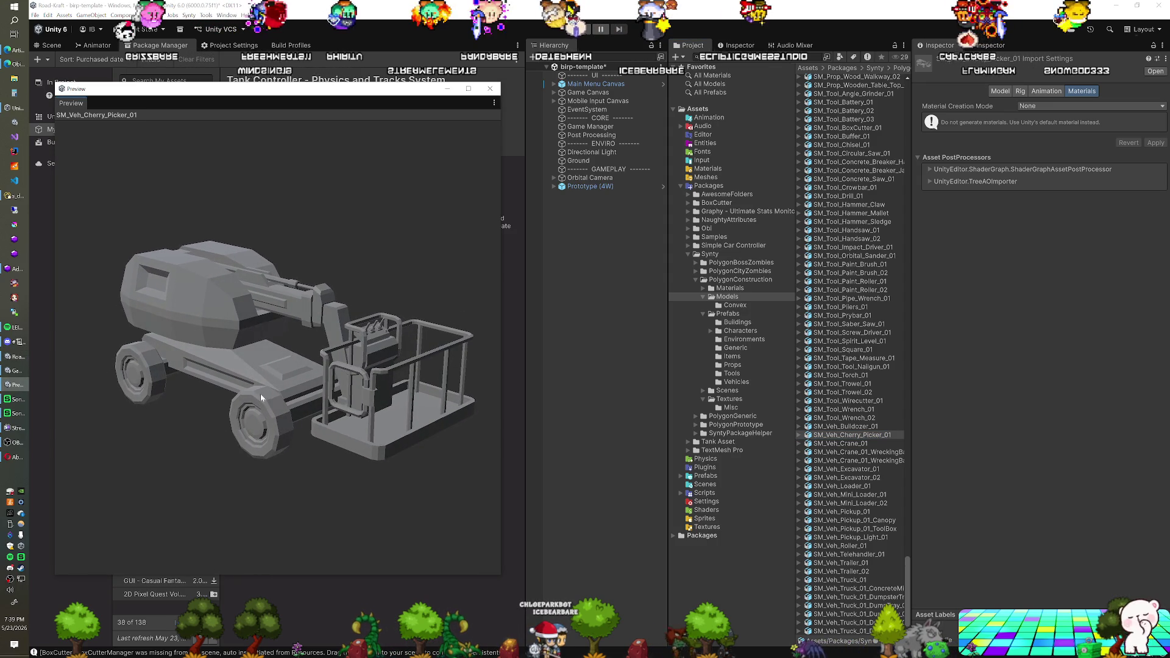
left_click(850, 444)
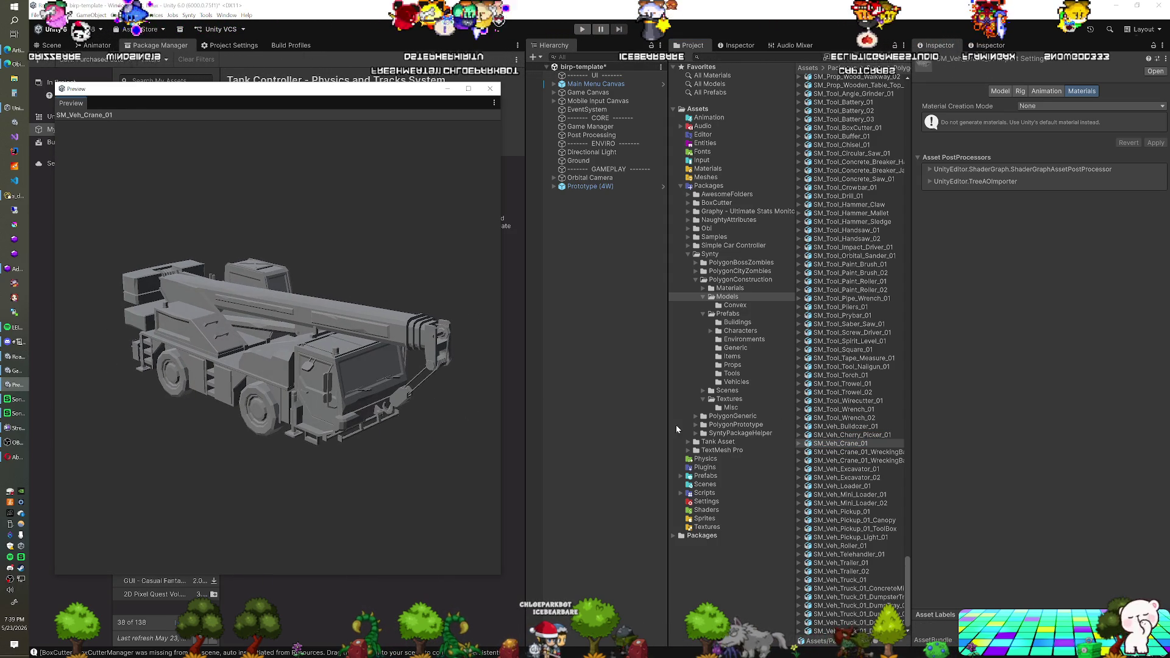
left_click(865, 461)
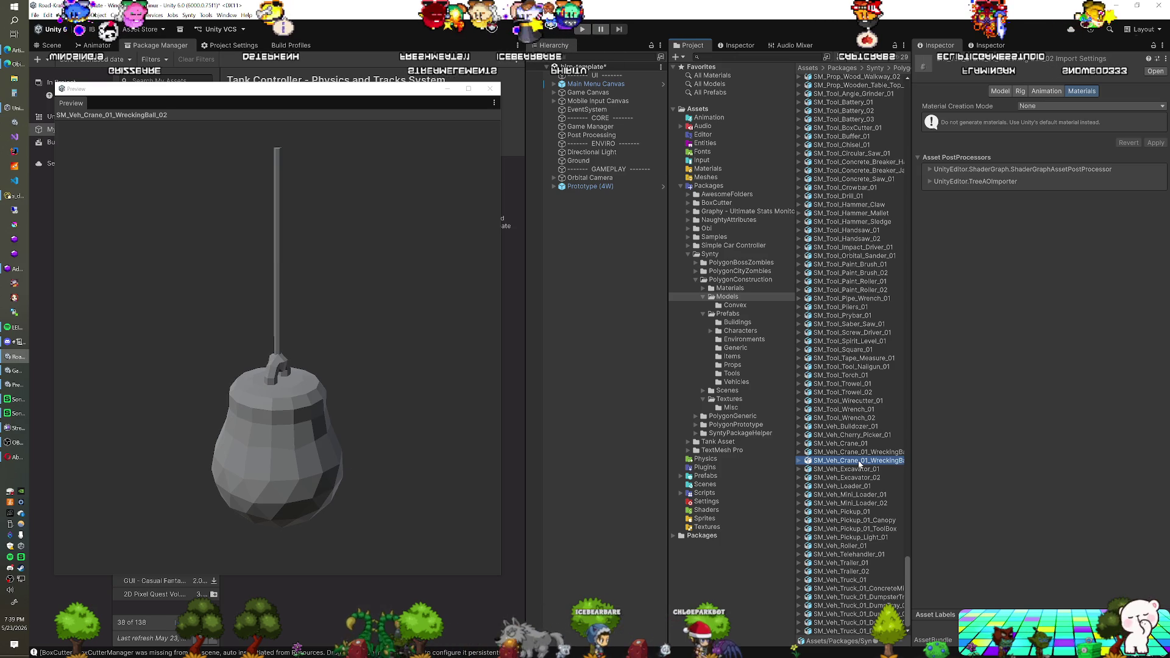
Step: Orbit SM_Veh_Excavator_01, SM_Veh_Excavator_02 and SM_Veh_Loader_01 in the preview
left_click(858, 470)
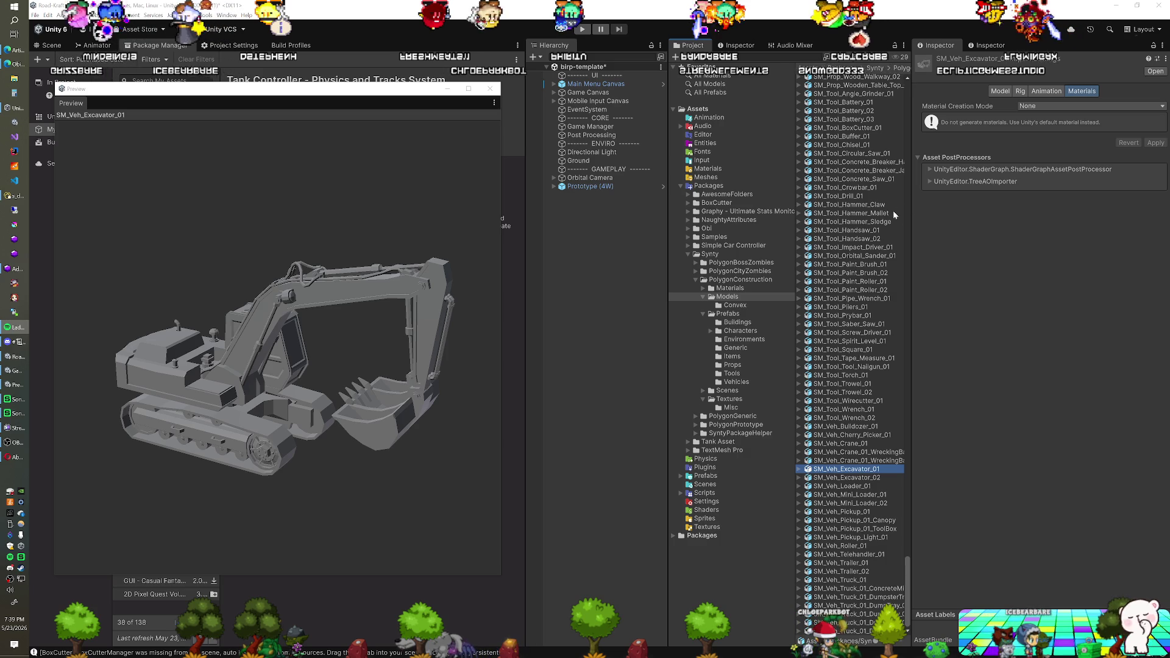
mouse_move(378, 463)
left_mouse_down()
mouse_move(341, 451)
mouse_move(298, 475)
mouse_move(320, 433)
left_mouse_up()
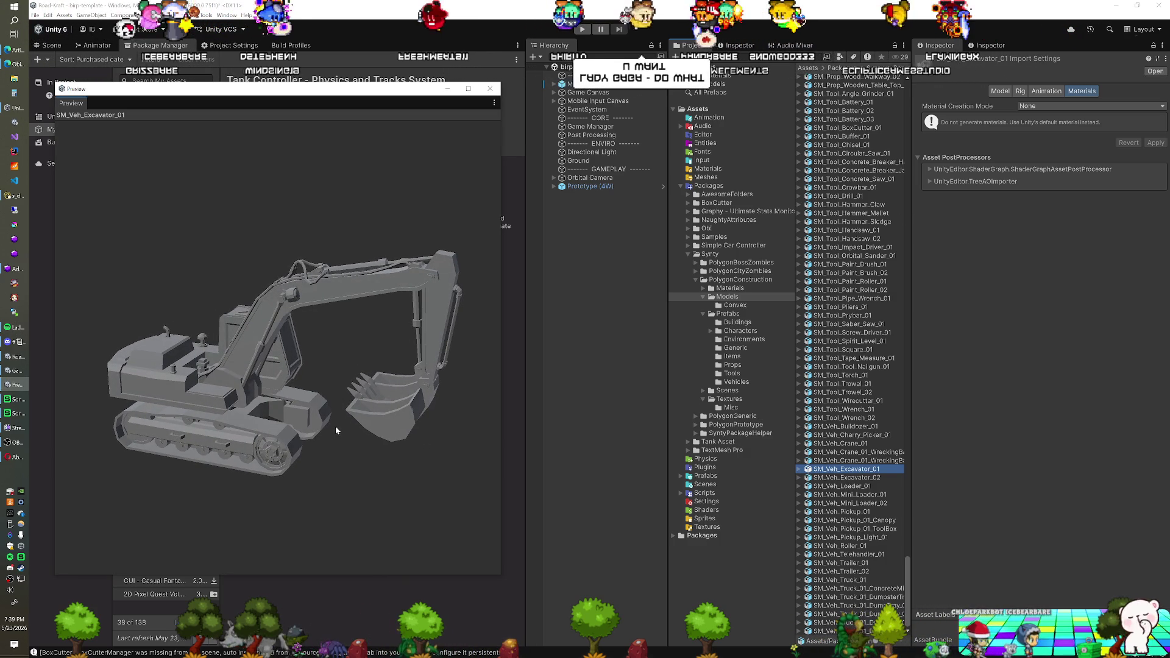
key("Down")
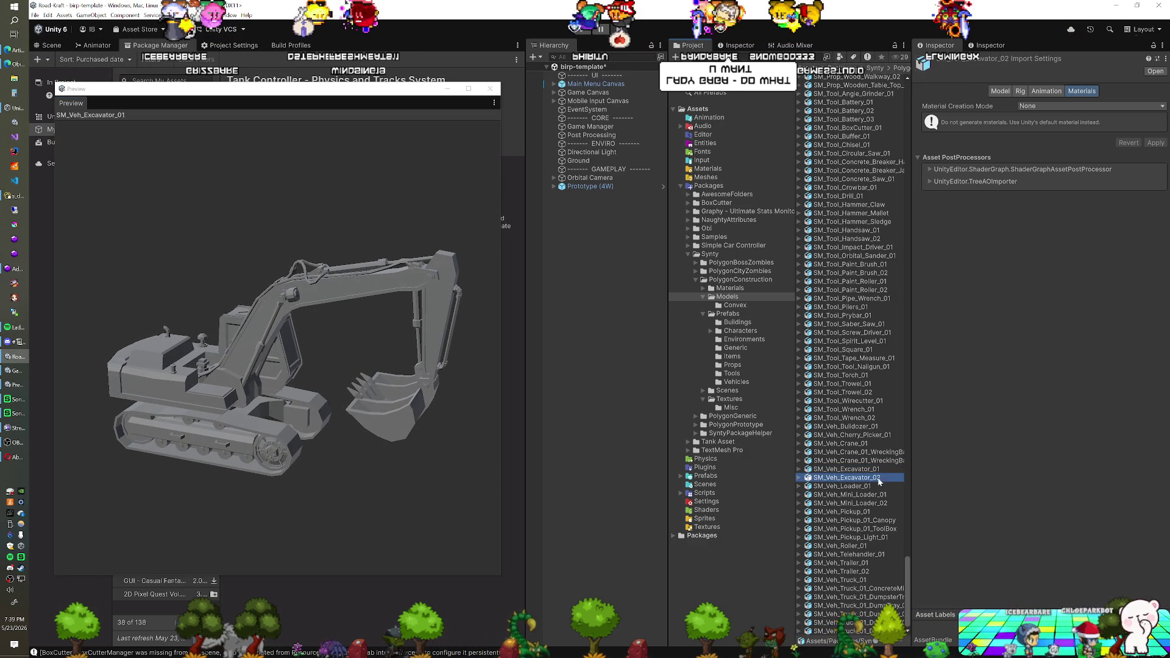
mouse_move(271, 402)
left_mouse_down()
mouse_move(342, 403)
mouse_move(291, 414)
mouse_move(302, 393)
left_mouse_up()
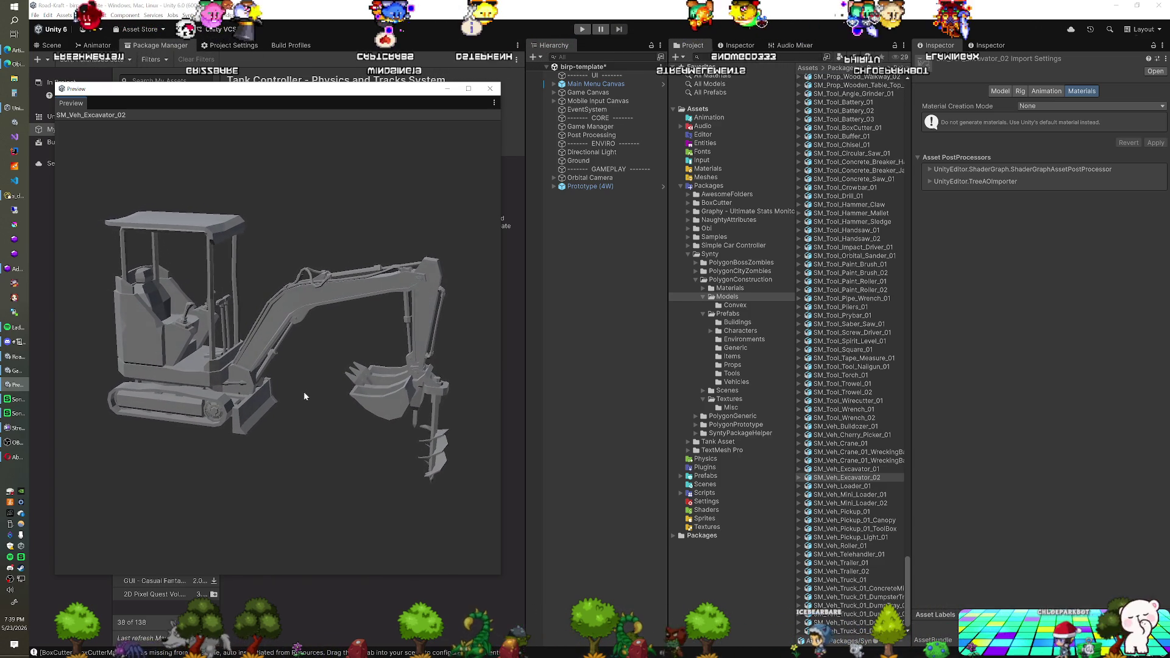
left_click(856, 486)
mouse_move(315, 422)
left_mouse_down()
mouse_move(407, 418)
mouse_move(297, 438)
mouse_move(327, 421)
left_mouse_up()
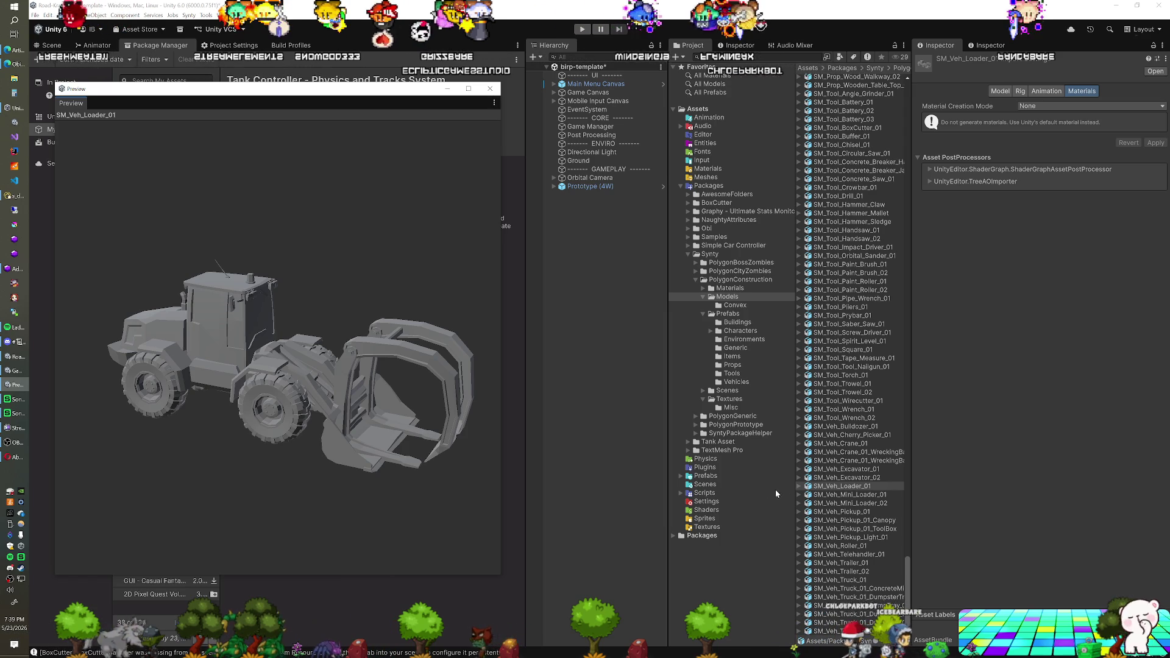
Step: Preview and orbit SM_Veh_Mini_Loader_01 and the tracked SM_Veh_Mini_Loader_02
left_click(832, 495)
mouse_move(248, 372)
left_mouse_down()
mouse_move(290, 357)
mouse_move(297, 388)
left_mouse_up()
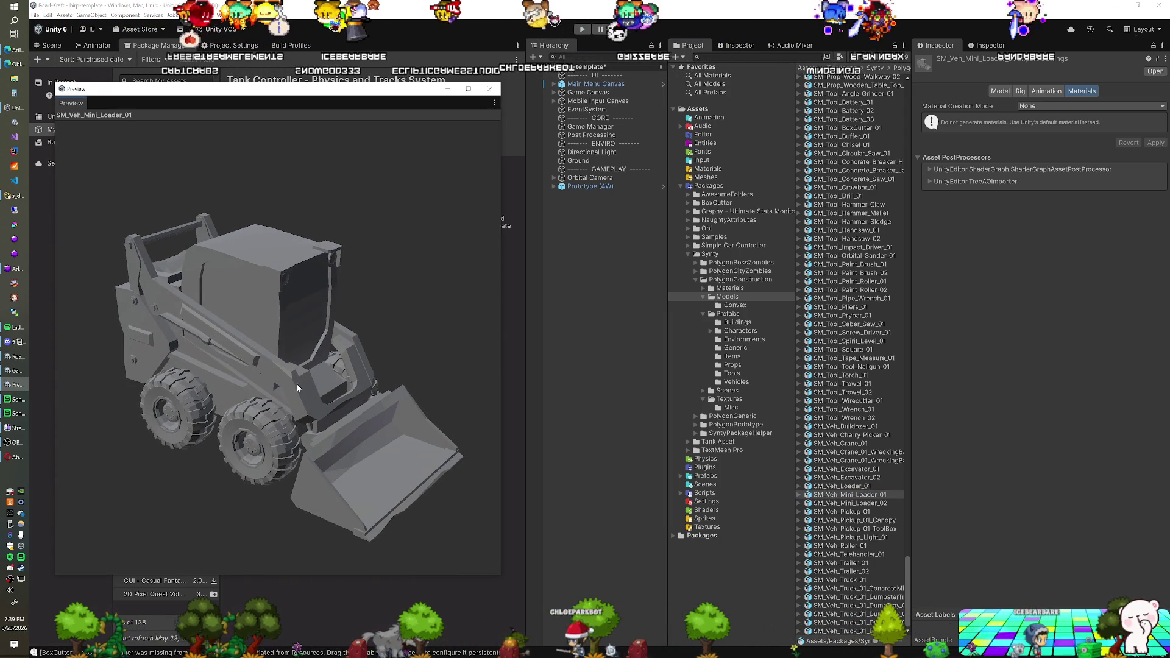
left_click(840, 503)
left_click_drag(322, 428, 246, 427)
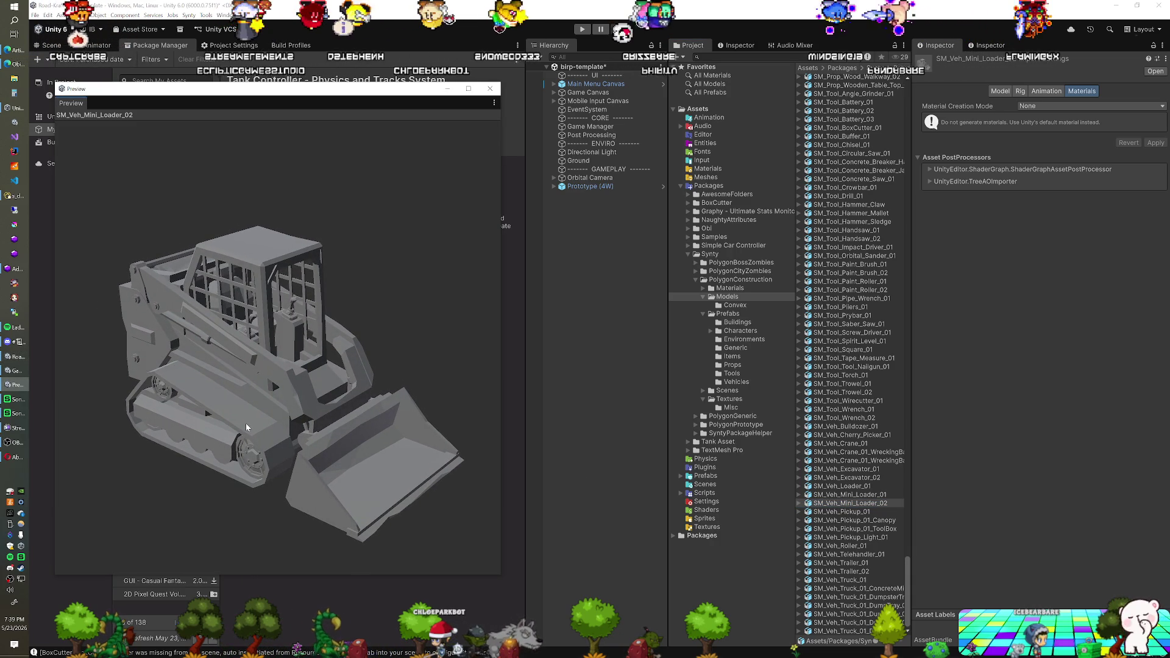
left_click_drag(211, 369, 323, 370)
left_click_drag(205, 386, 237, 378)
Step: Preview SM_Veh_Pickup_01, its canopy and the SM_Veh_Pickup_01_ToolBox model
left_click(817, 512)
left_click_drag(329, 378, 243, 375)
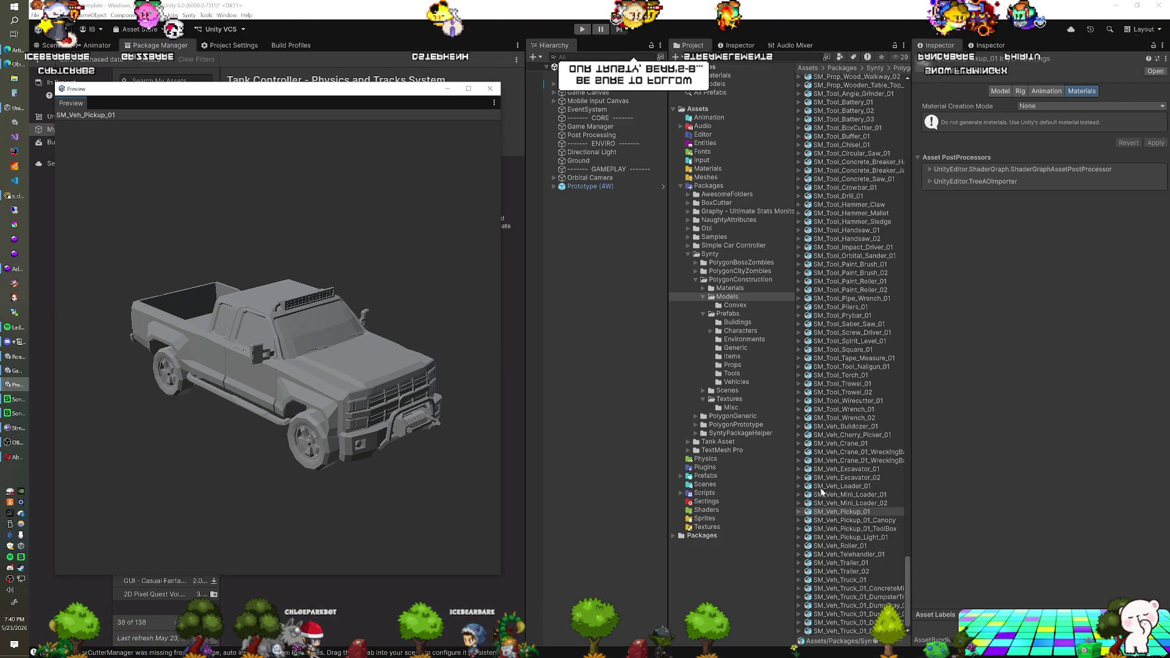
left_click(847, 520)
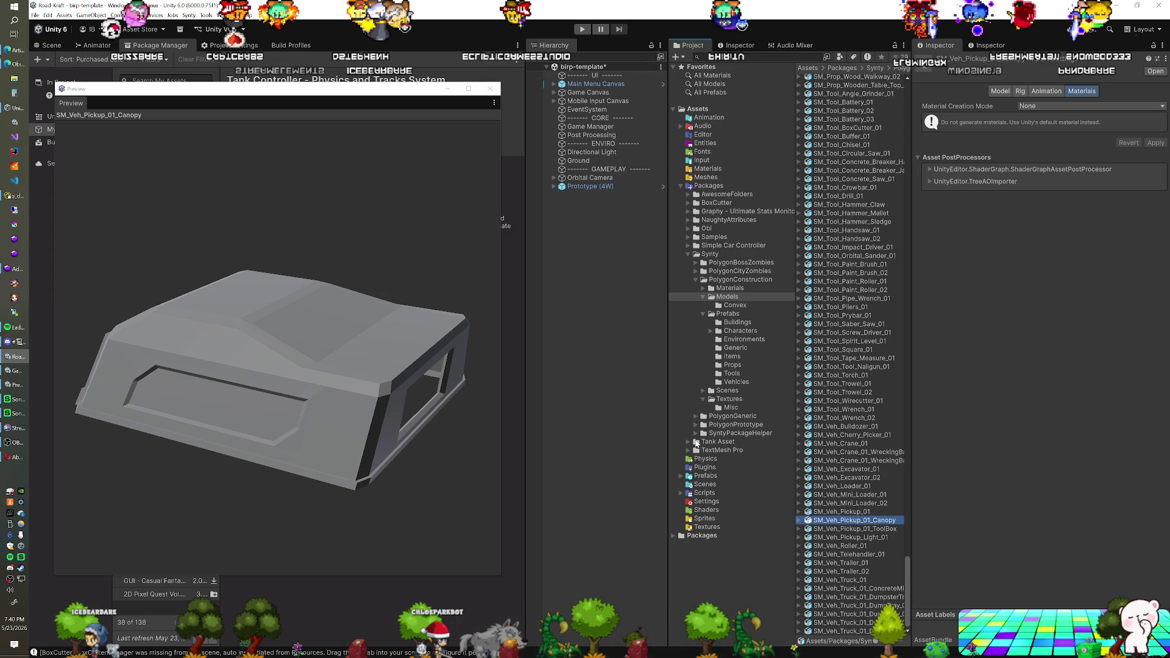
key("Down")
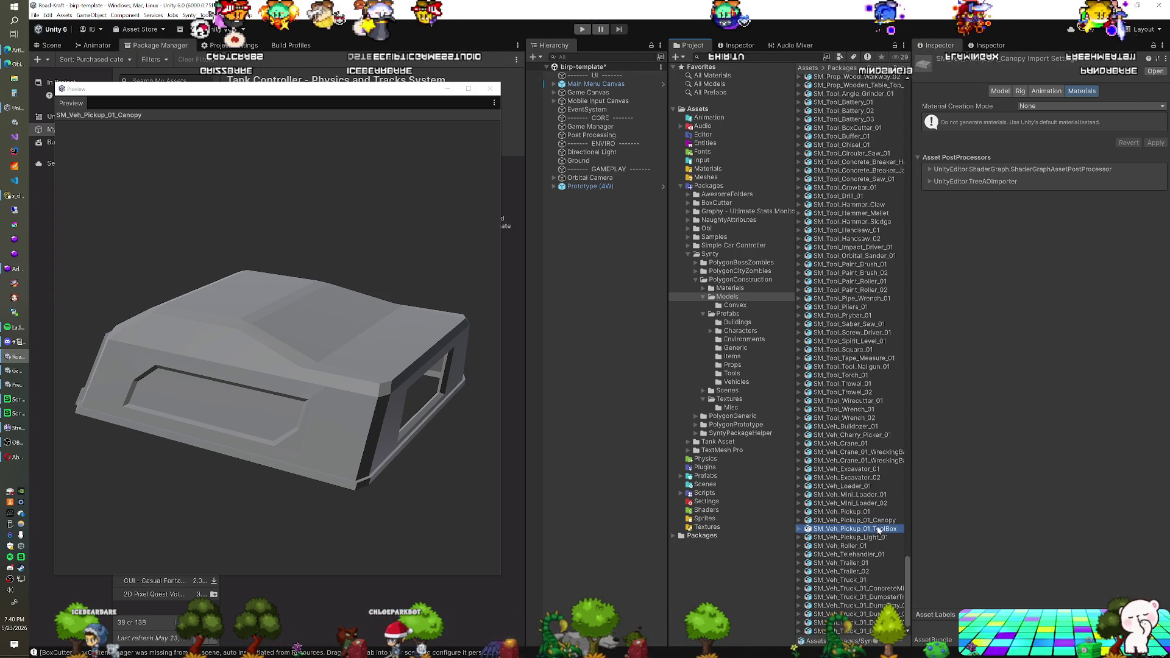
mouse_move(421, 443)
left_mouse_down()
mouse_move(326, 436)
mouse_move(365, 457)
mouse_move(294, 444)
mouse_move(390, 411)
mouse_move(296, 429)
left_mouse_up()
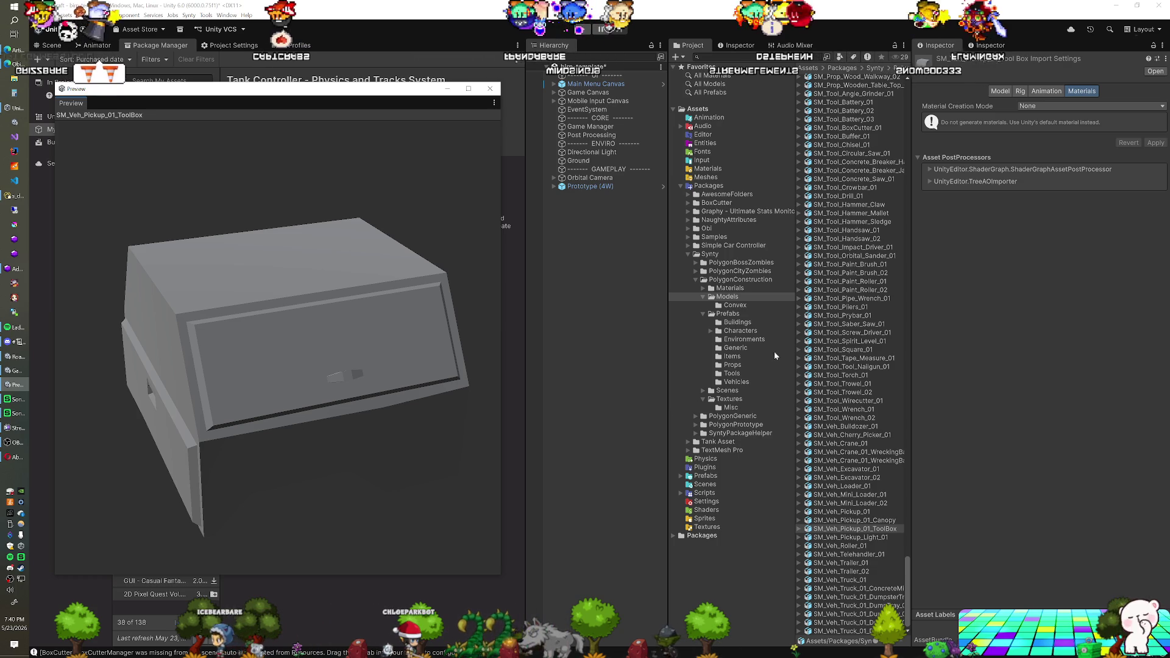
Step: Preview SM_Veh_Pickup_Light_01, SM_Veh_Roller_01 and SM_Veh_Telehandler_01, orbiting the roller and telehandler
left_click(854, 538)
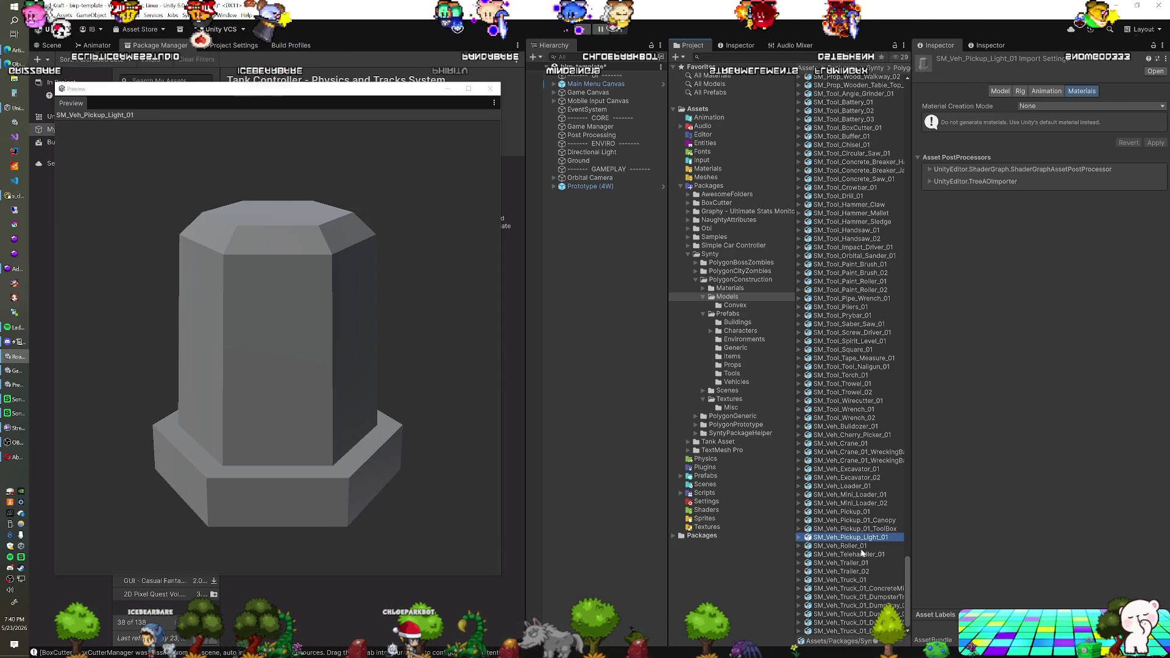
left_click(862, 548)
mouse_move(362, 449)
left_mouse_down()
mouse_move(418, 434)
mouse_move(470, 439)
mouse_move(415, 459)
left_mouse_up()
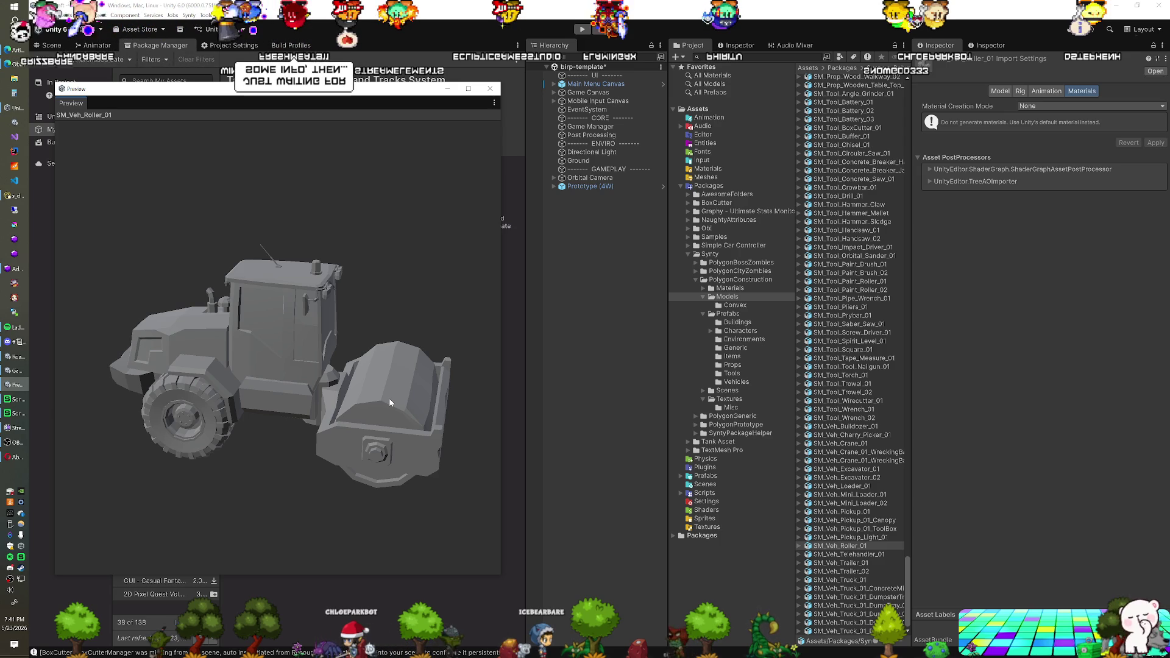
left_click(859, 555)
mouse_move(301, 403)
left_mouse_down()
mouse_move(363, 418)
mouse_move(306, 417)
mouse_move(363, 407)
mouse_move(281, 376)
left_mouse_up()
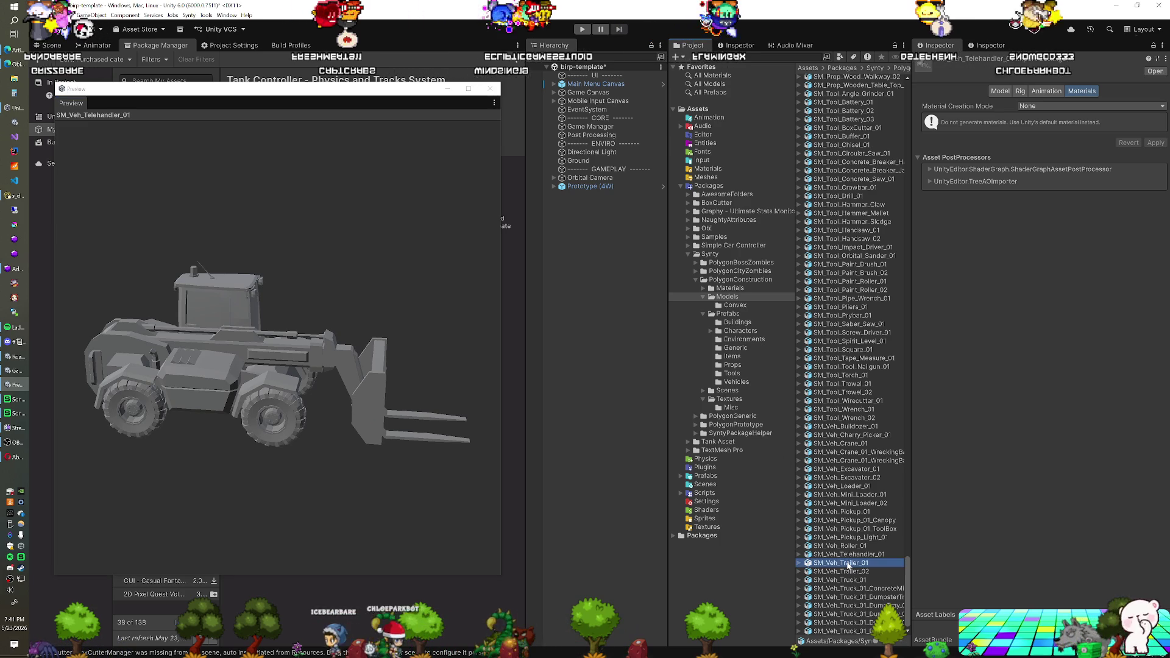
Step: Preview both trailers and SM_Veh_Truck_01, then its concrete mixer and dumpster tray
left_click(847, 563)
left_click(846, 572)
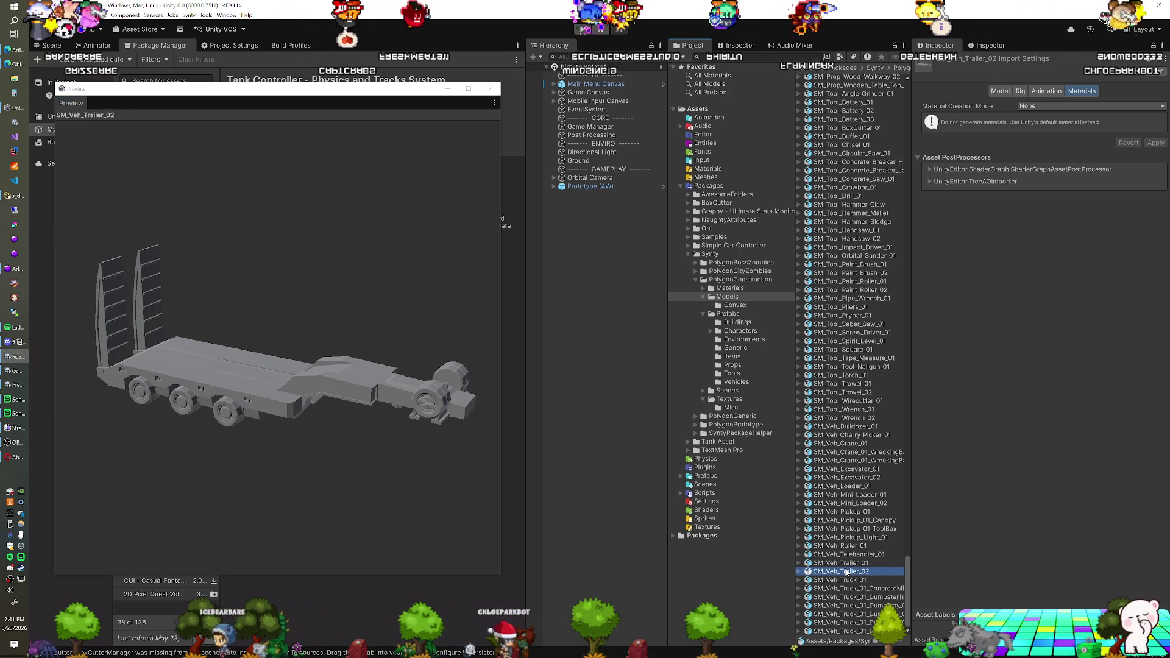
left_click(846, 579)
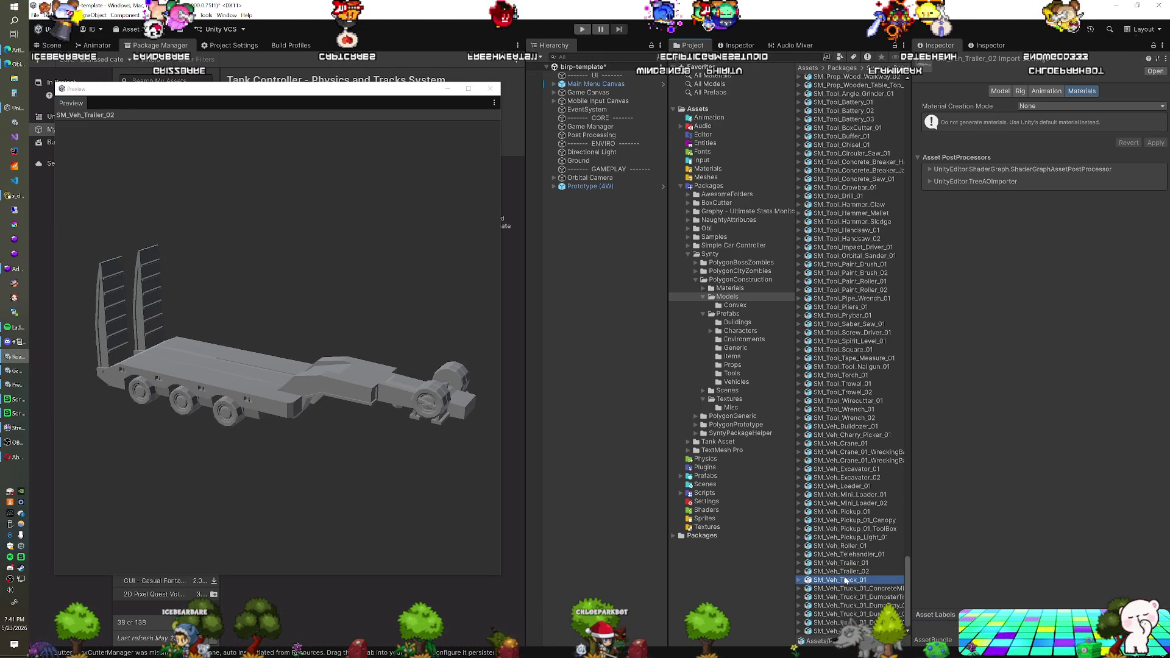
left_click_drag(357, 412, 331, 411)
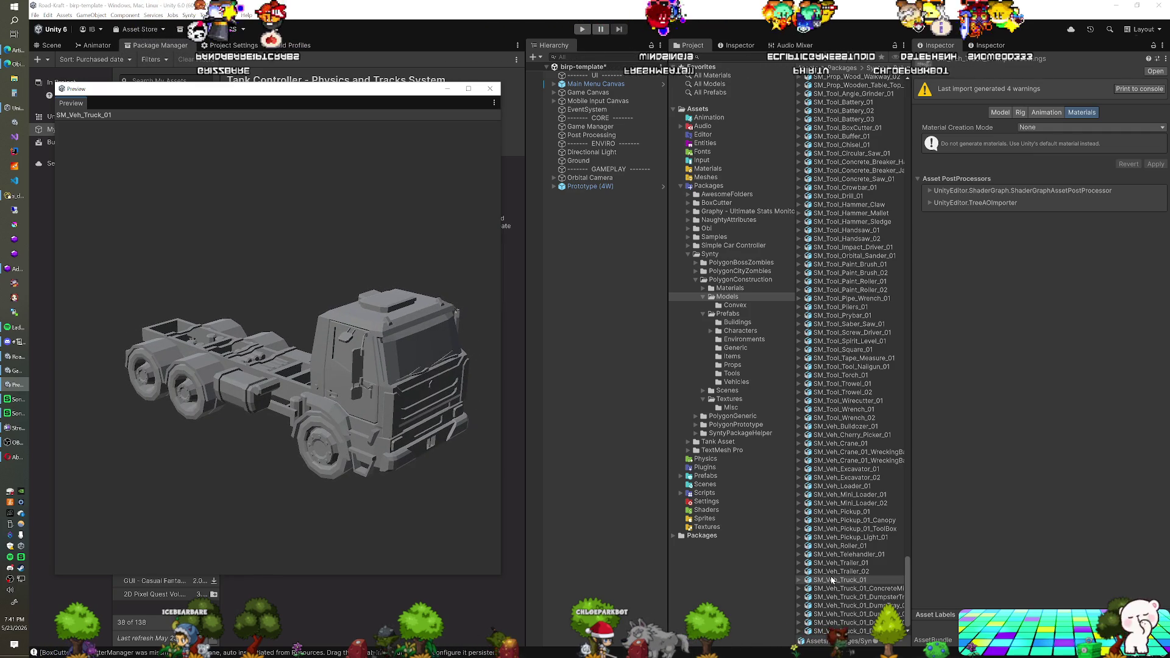
left_click_drag(190, 338, 194, 301)
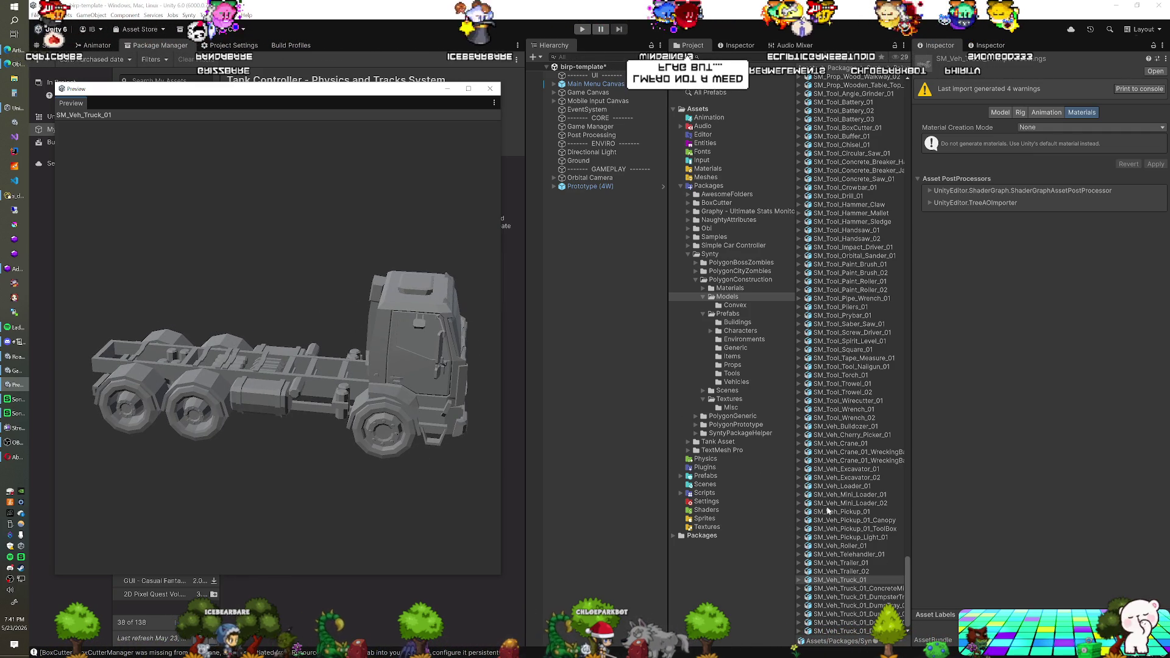
left_click(880, 589)
left_click(871, 597)
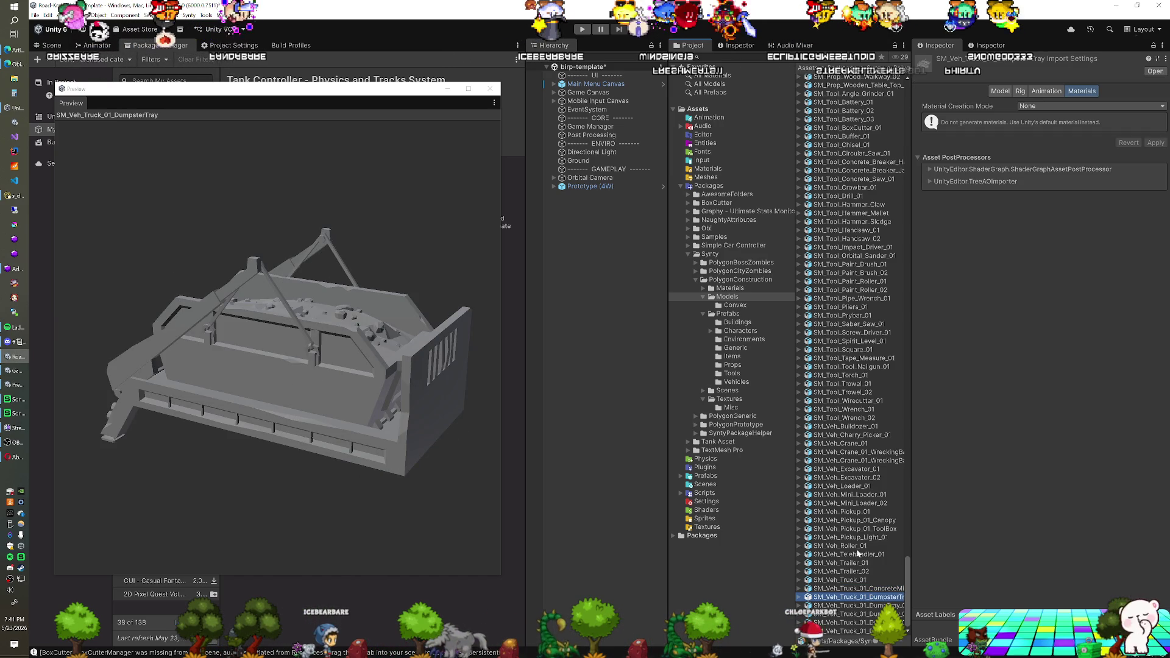
Step: Compare the first dump tray with the dumpster tray and view its dirt load
left_click(861, 605)
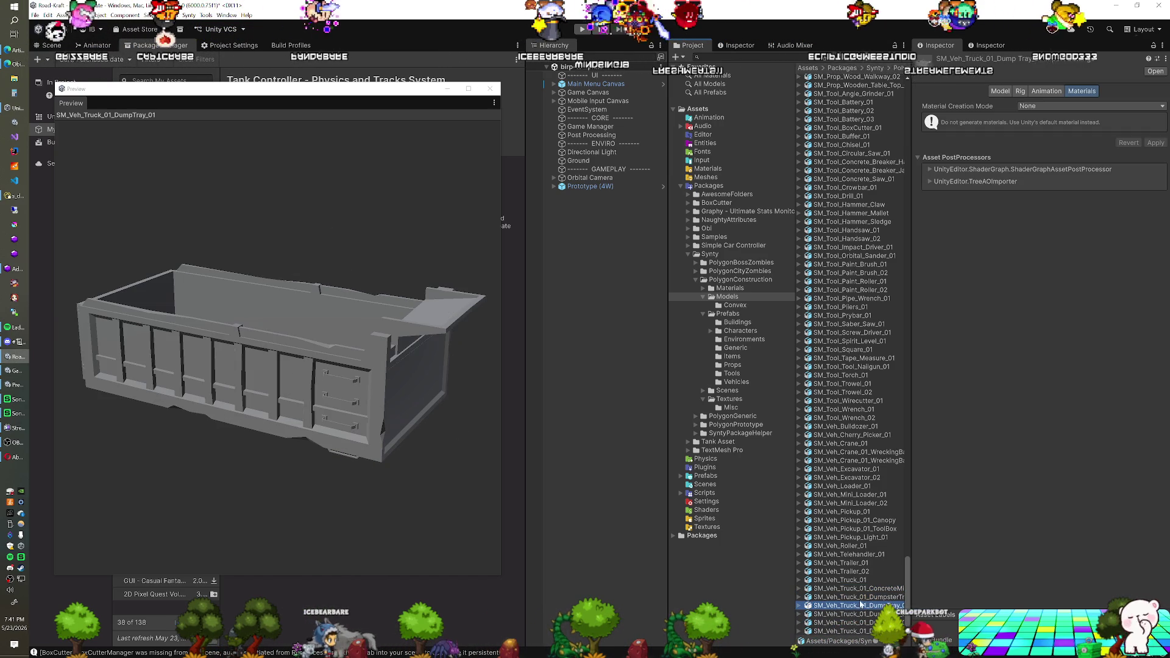
left_click(861, 597)
mouse_move(262, 341)
left_mouse_down()
mouse_move(332, 356)
mouse_move(243, 336)
mouse_move(231, 349)
left_mouse_up()
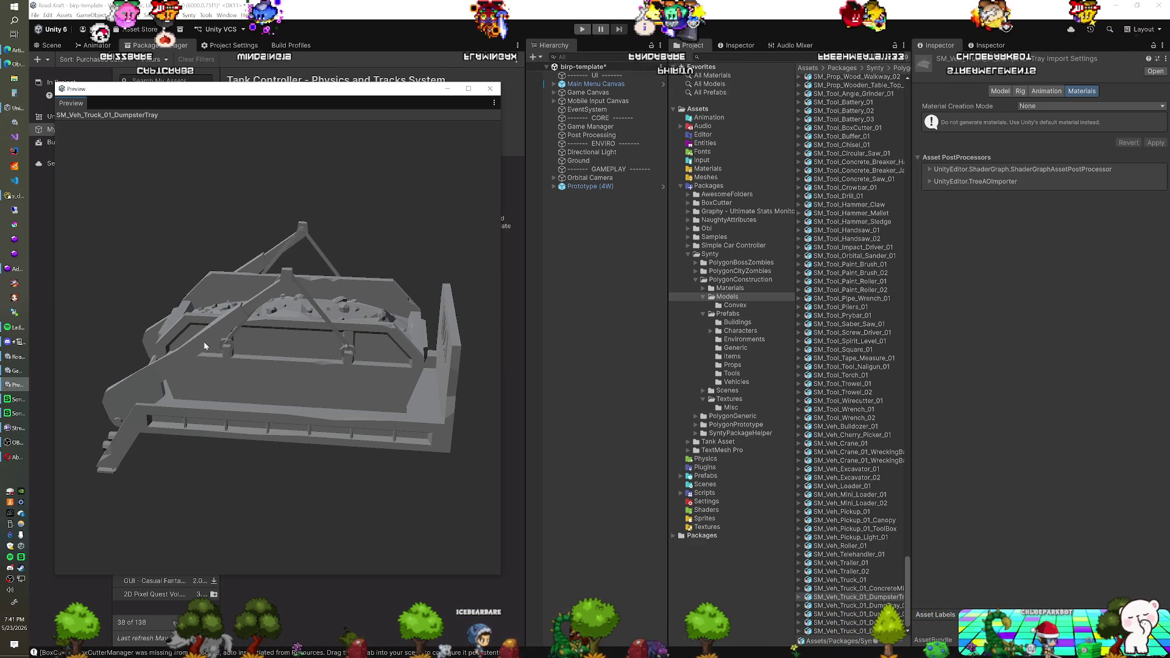
left_click(861, 605)
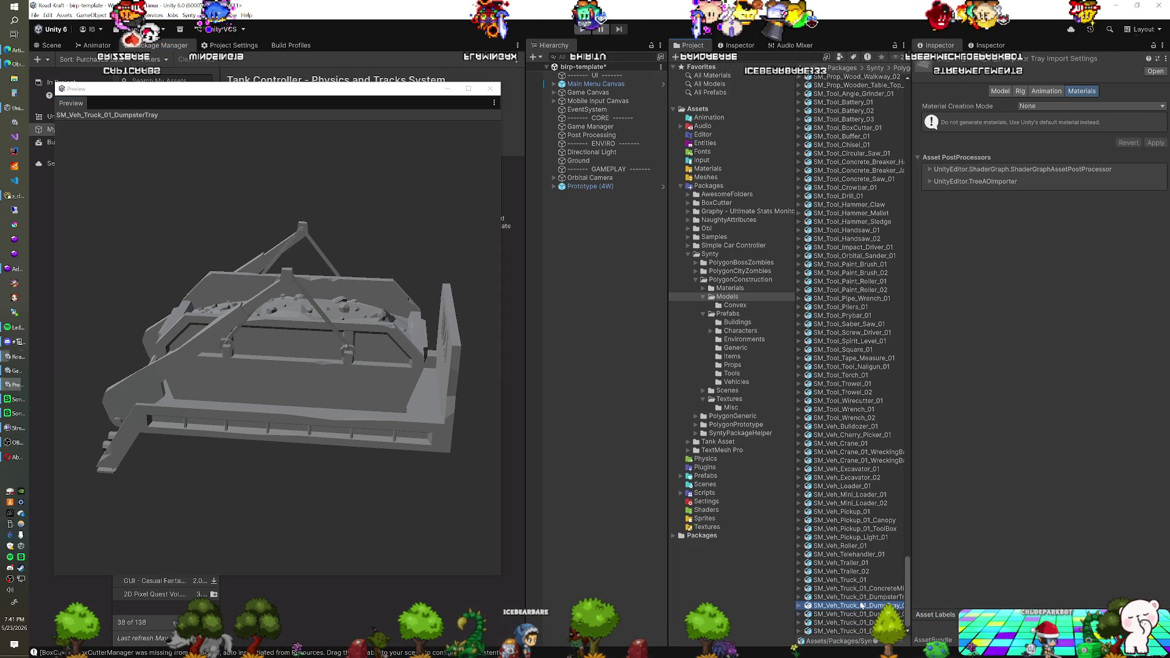
left_click(861, 616)
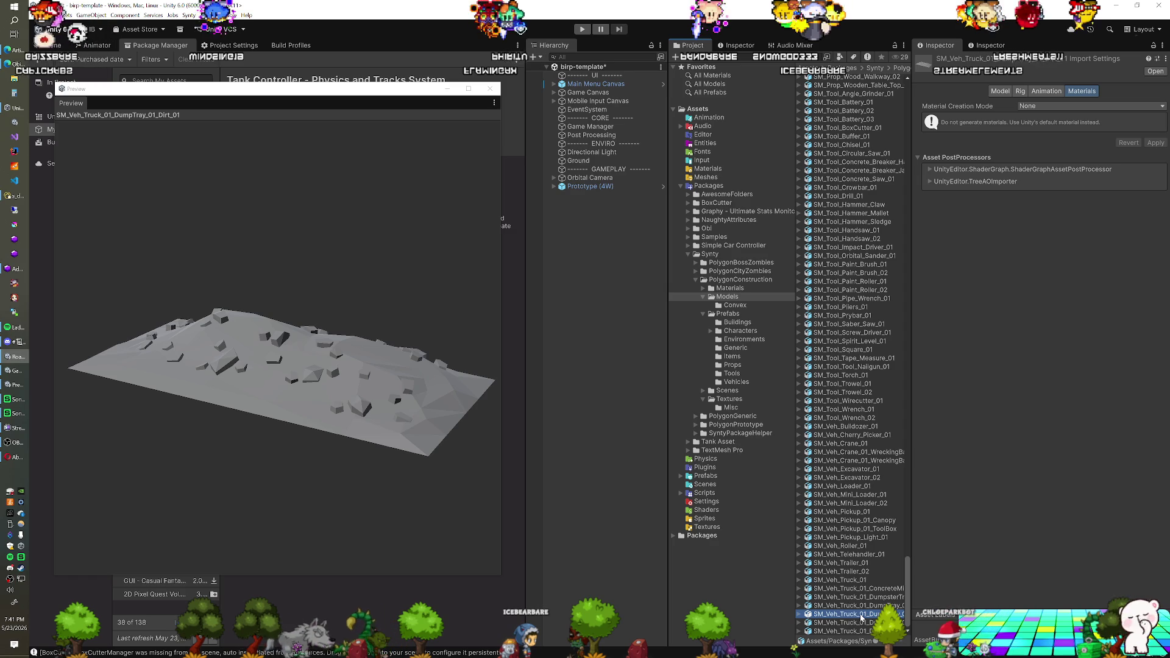
Step: Inspect the second dump tray and its dirt, then preview SM_Veh_Loader_01 and close the preview window
left_click(858, 623)
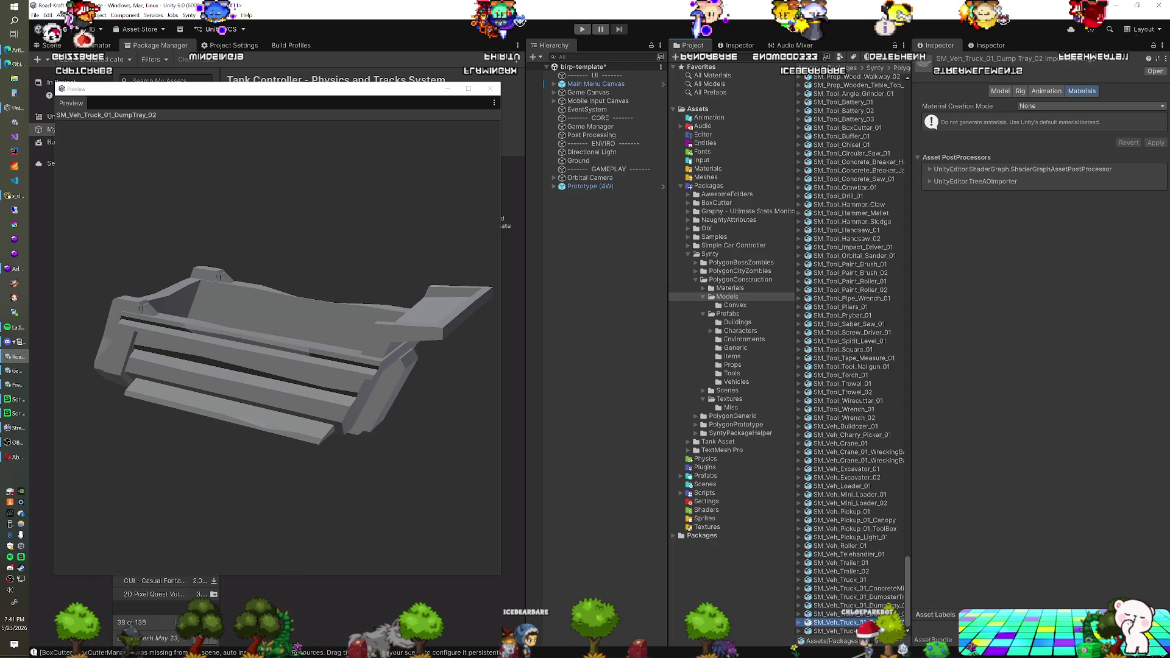
left_click(856, 632)
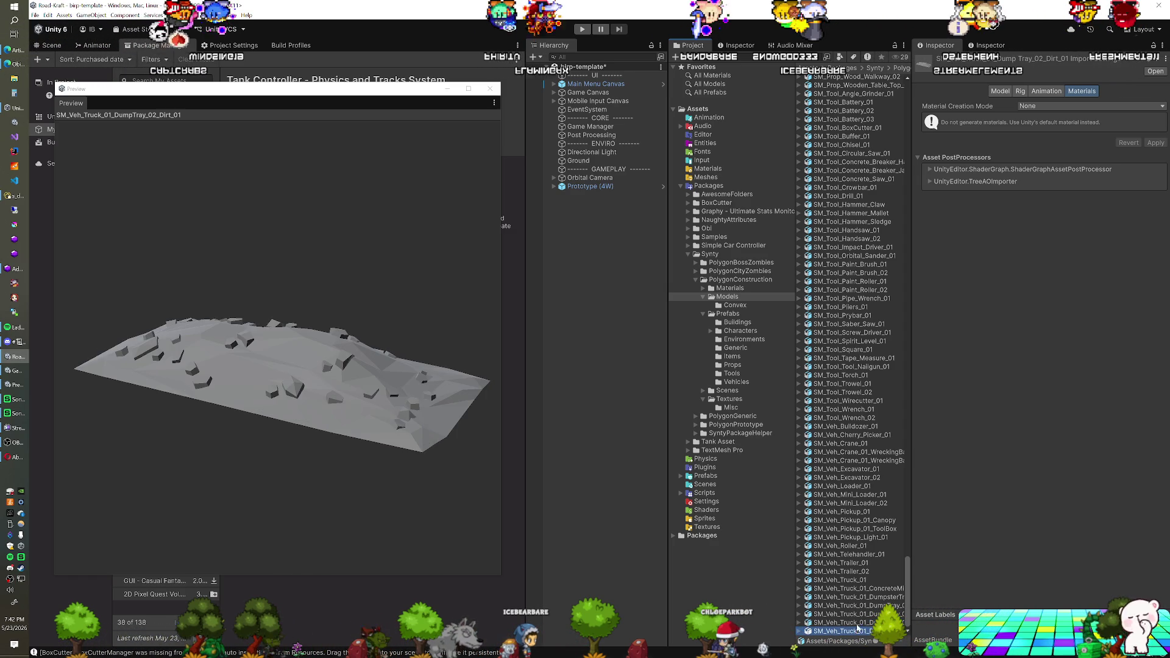
left_click(857, 623)
left_click_drag(308, 346, 344, 325)
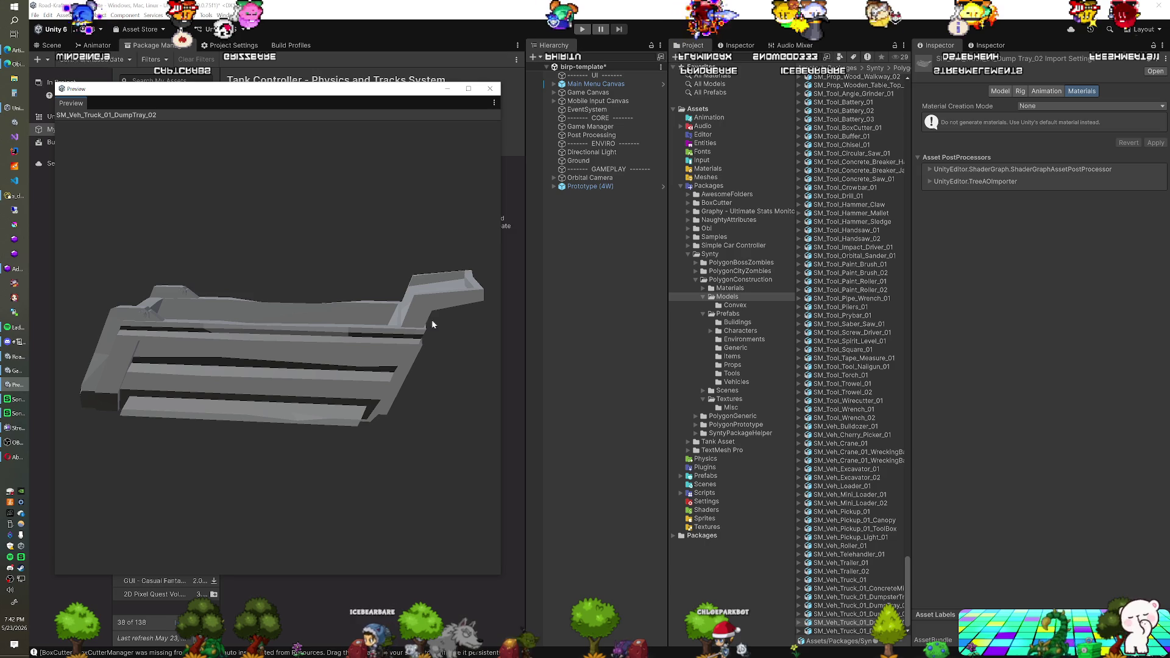
mouse_move(431, 339)
left_mouse_down()
mouse_move(256, 387)
mouse_move(495, 348)
left_mouse_up()
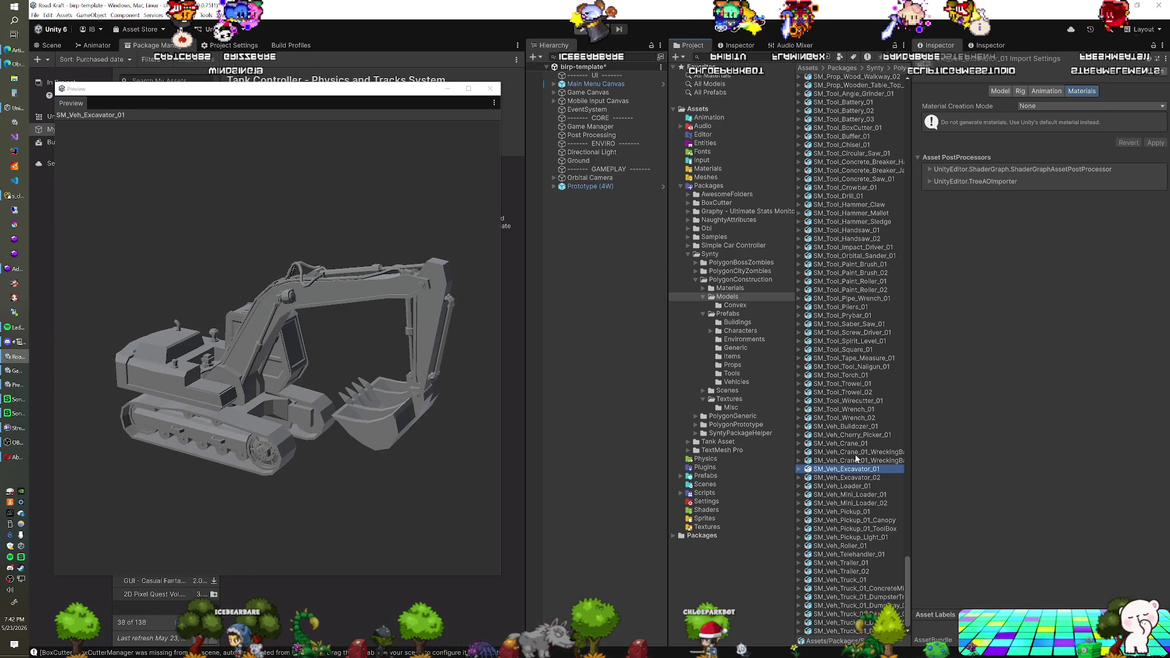
left_click(855, 487)
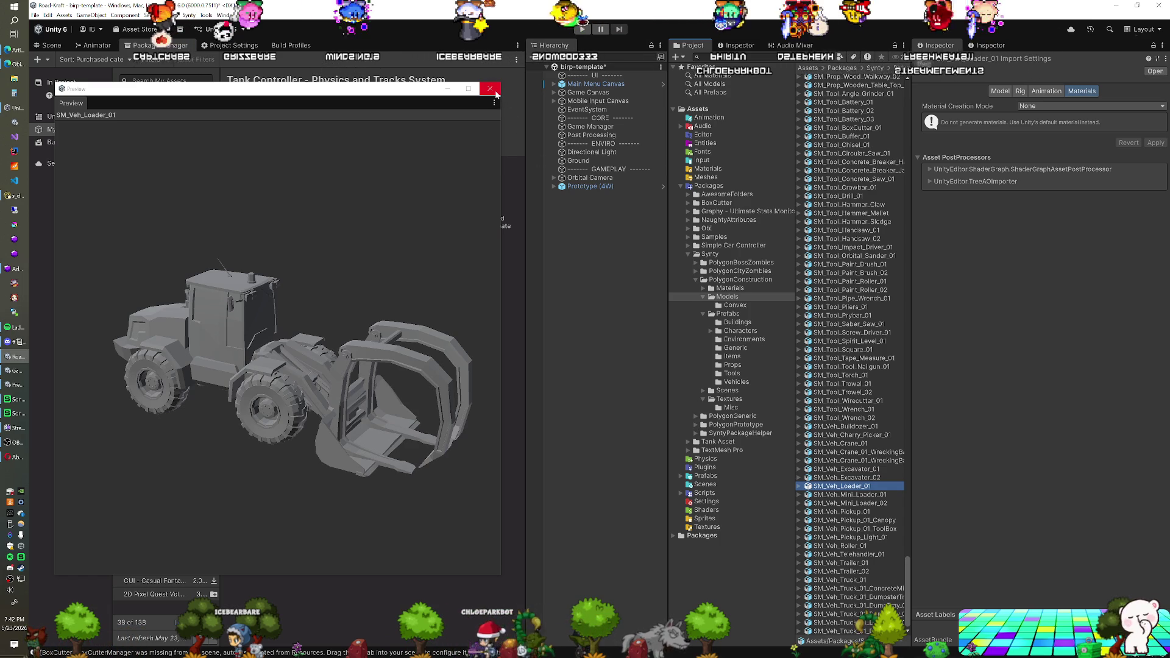
left_click(491, 90)
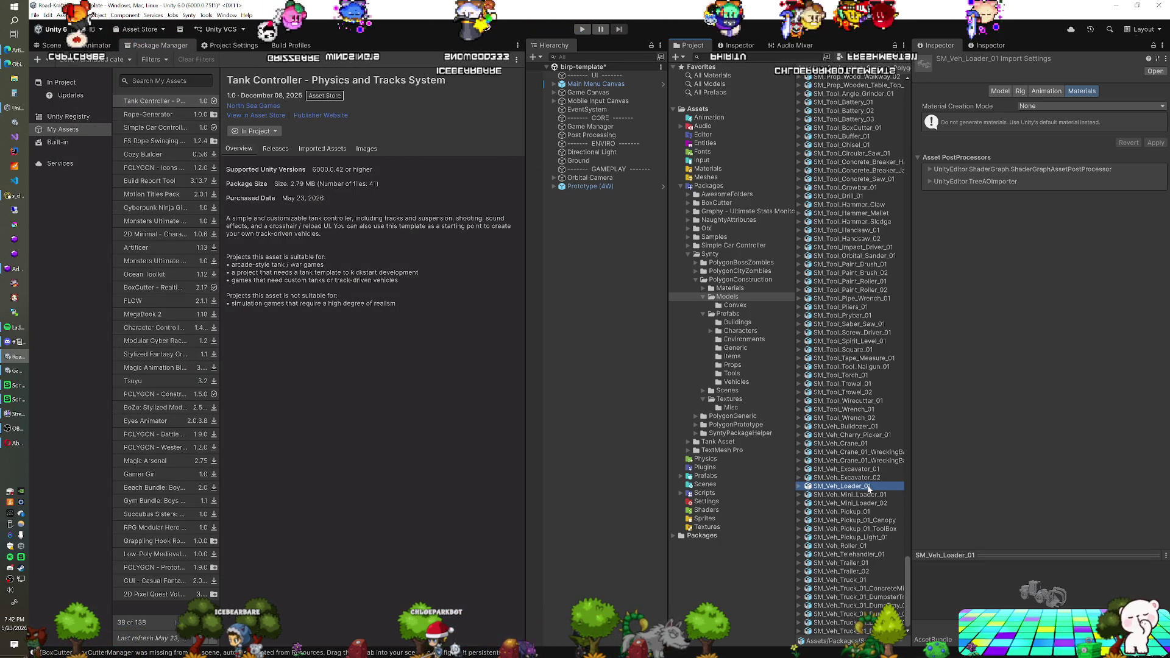
Step: Place SM_Veh_Loader_01 in the scene and expand it and its Claw_01 child
left_click_drag(682, 434, 595, 352)
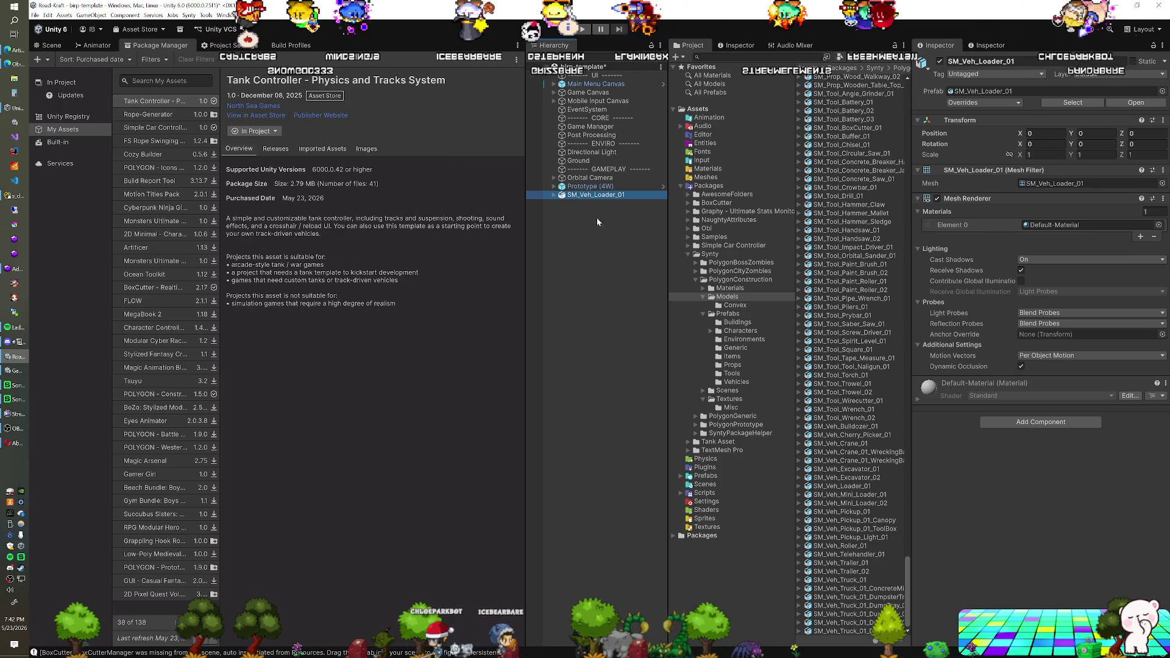
left_click(553, 194)
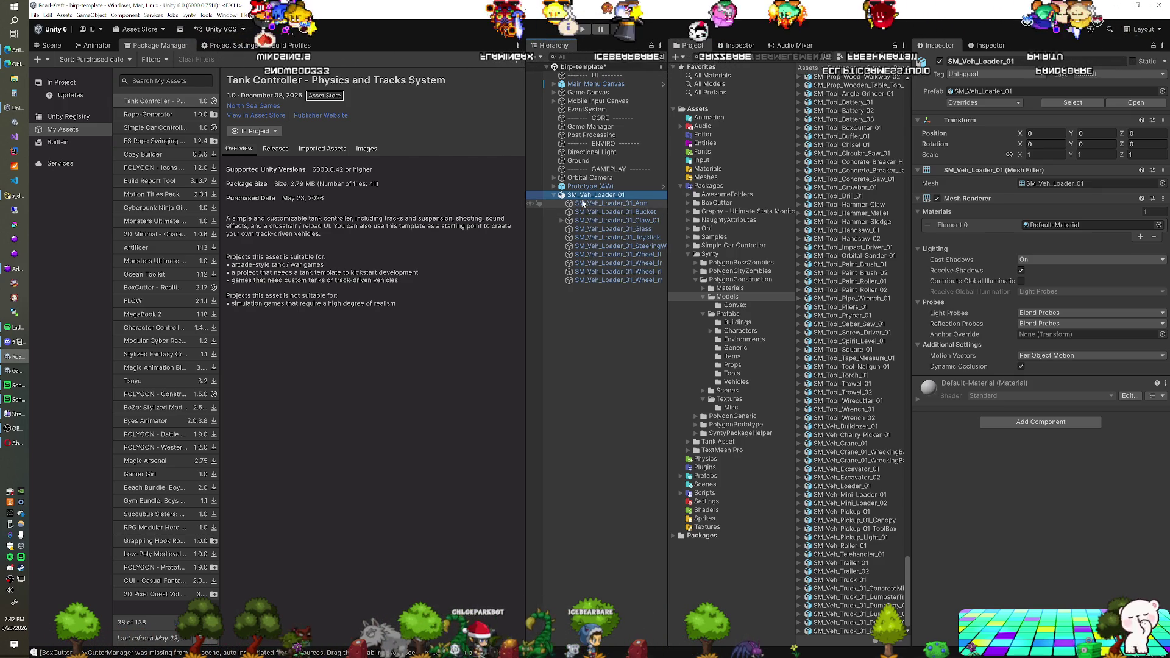
left_click(561, 220)
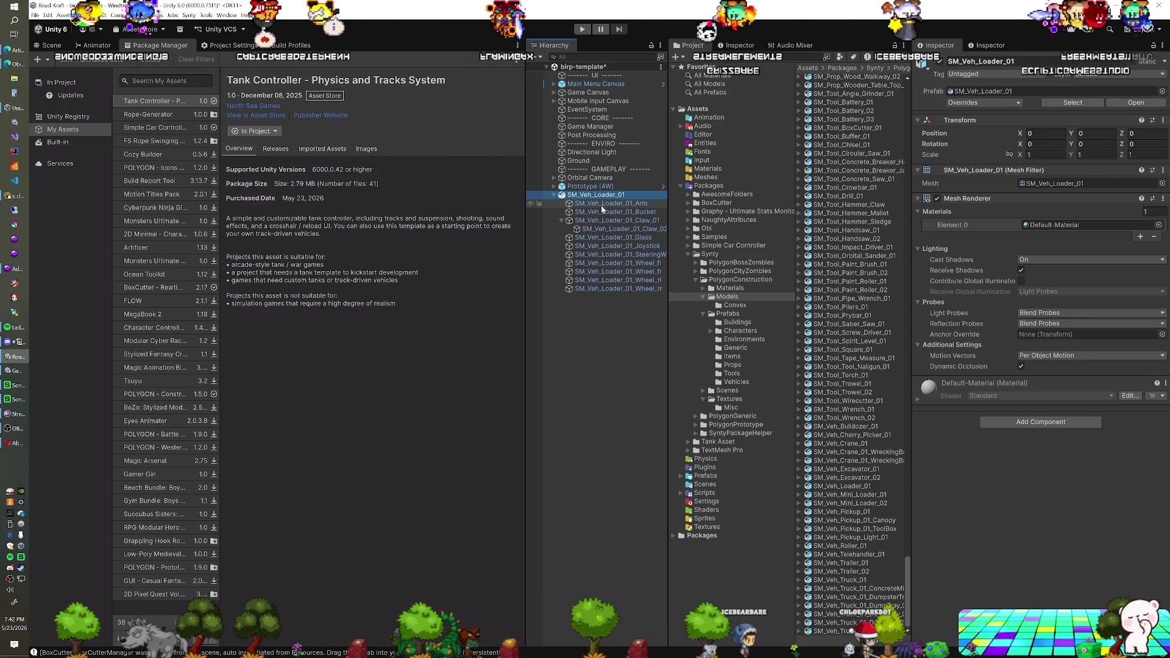
left_click(707, 170)
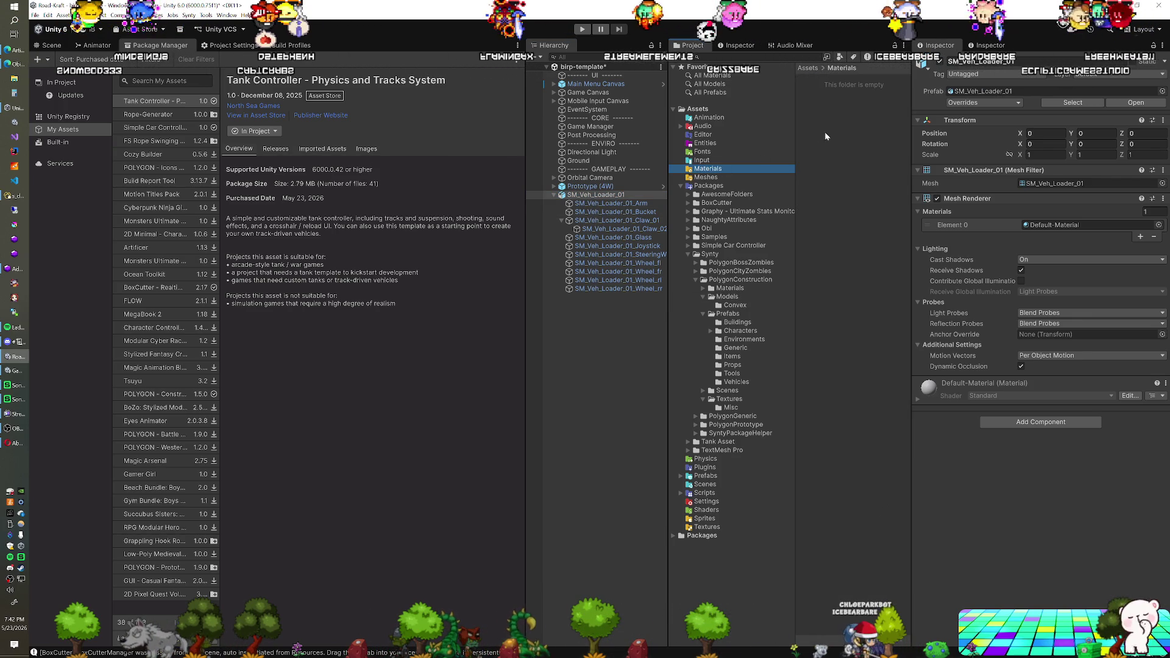
Step: Create a new material named Vehicle in the Materials folder
right_click(835, 134)
mouse_move(847, 141)
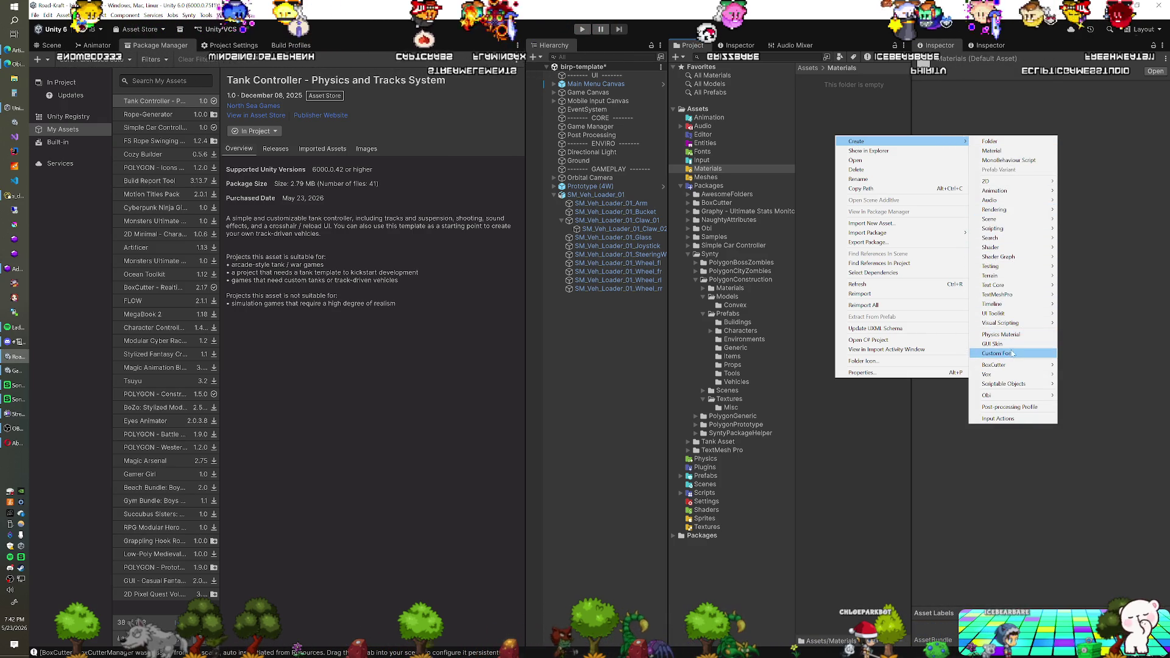
left_click(1009, 152)
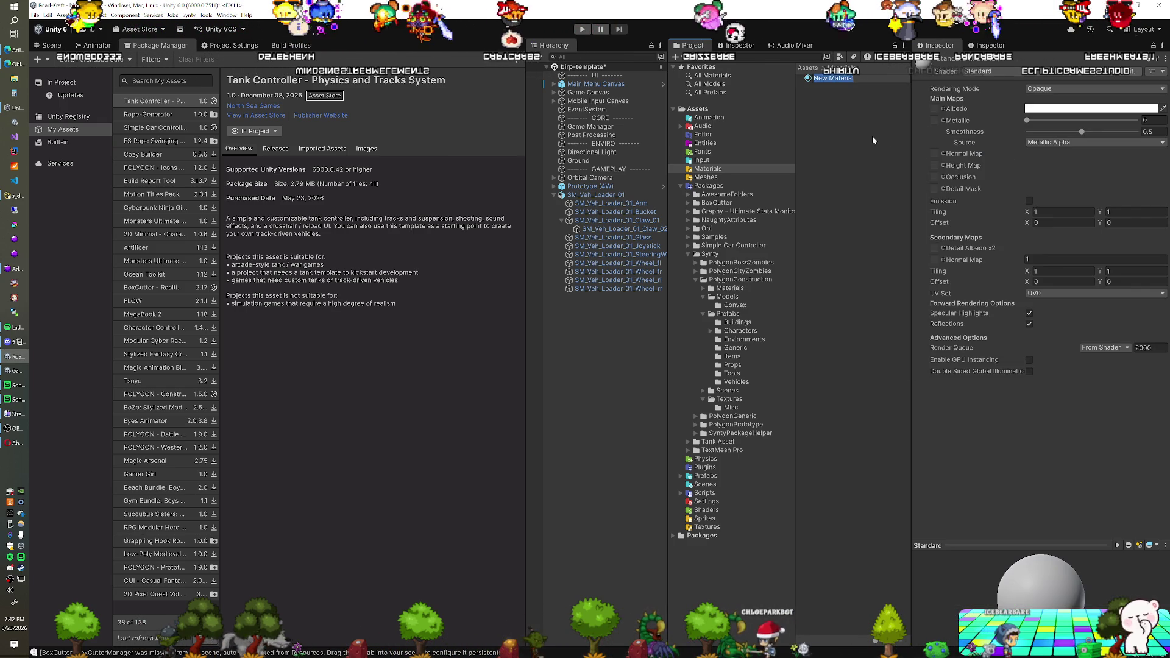
type("Vehicle")
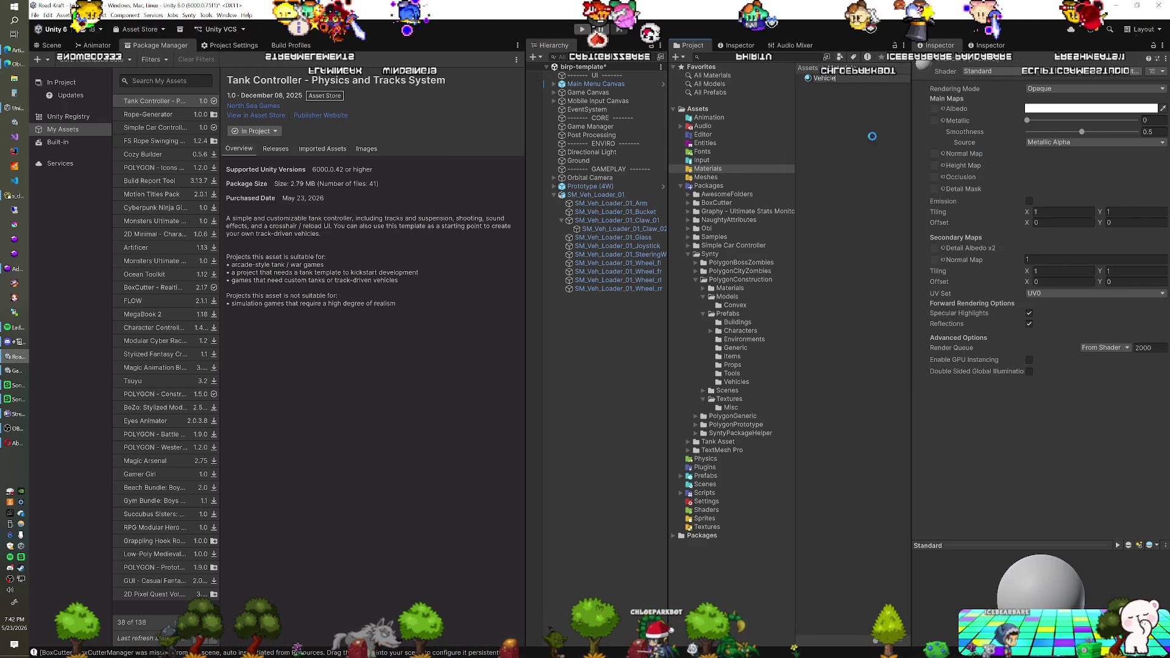
key("Return")
Step: Create a second material named Tires, then return to the browser
right_click(873, 139)
mouse_move(878, 142)
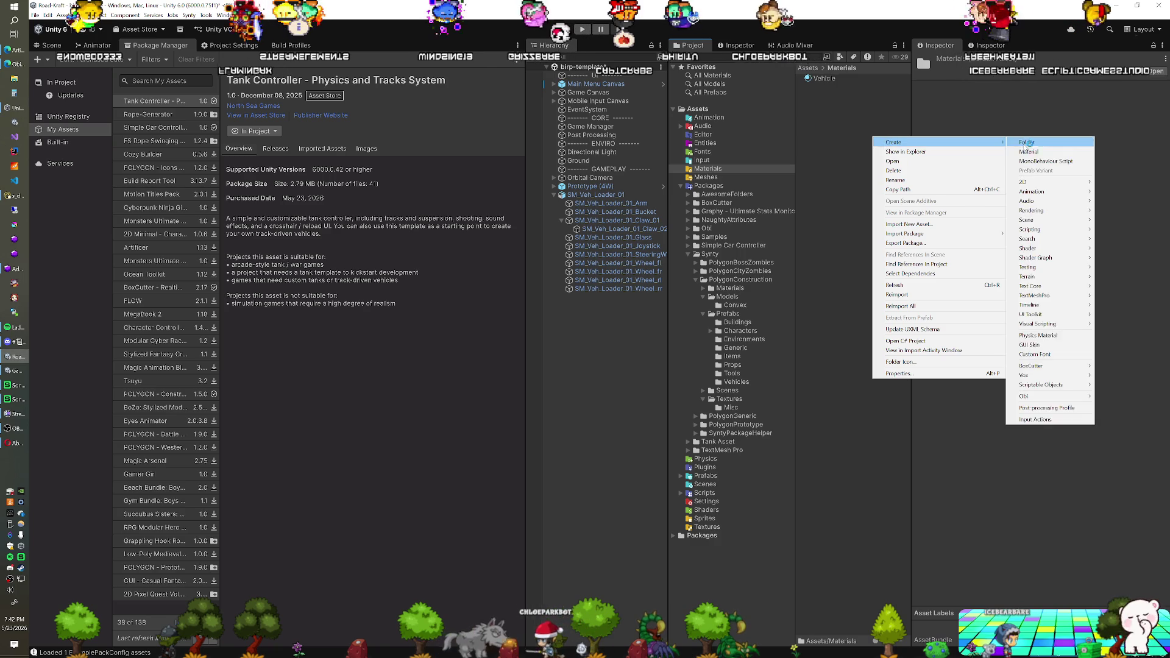
left_click(1013, 151)
type("Tires")
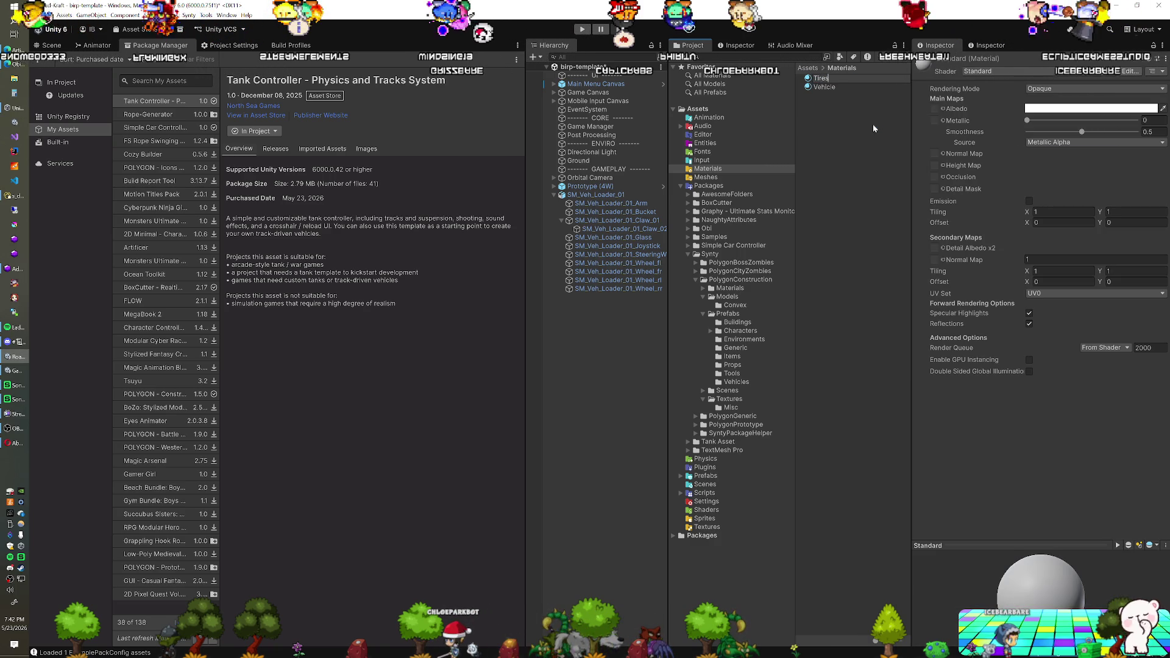
key("Return")
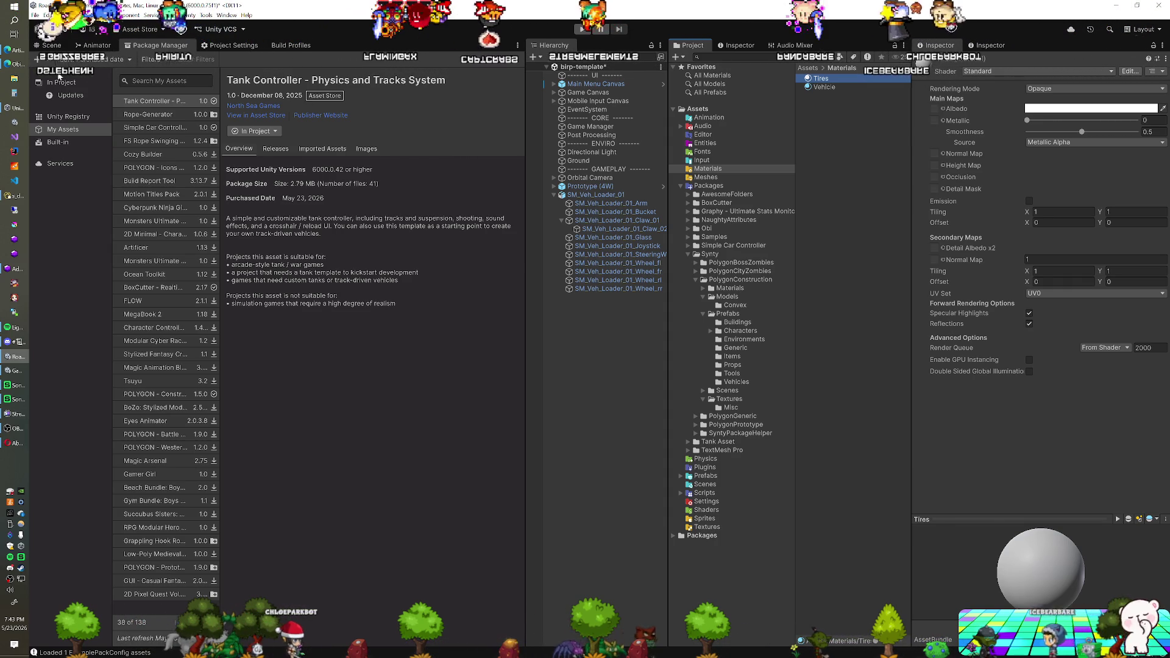
key("alt+Tab")
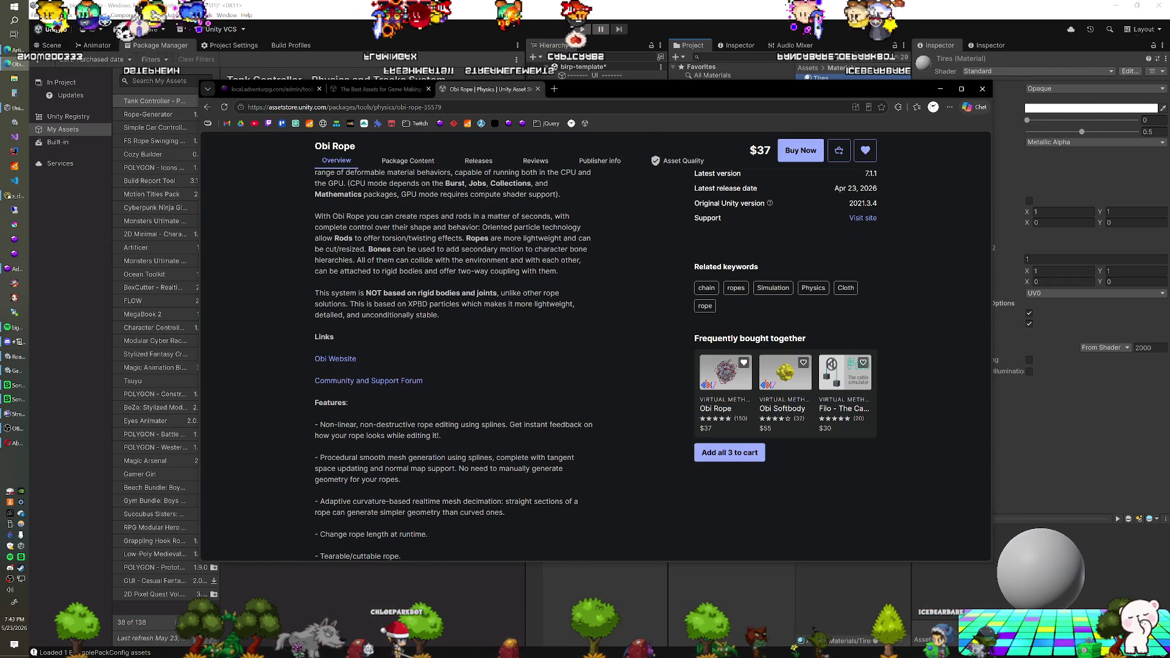
Step: Search the Asset Store for 'digger pro' and scroll down to the six result cards
scroll(451, 244, "up", 5)
left_click(463, 148)
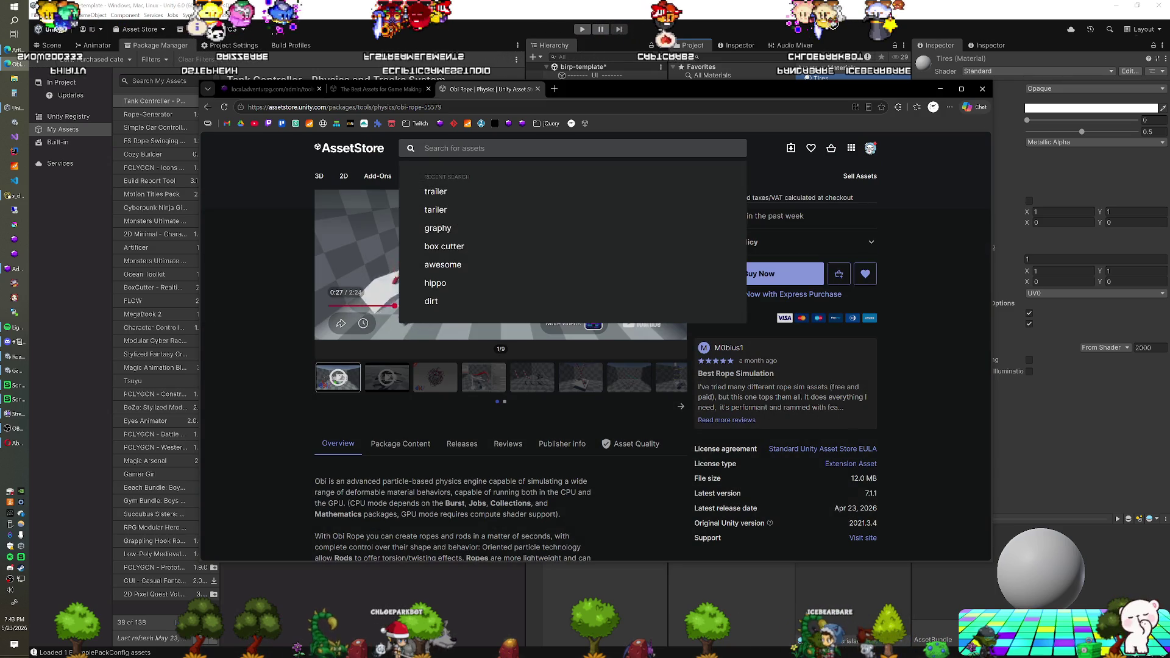
type("digger pro")
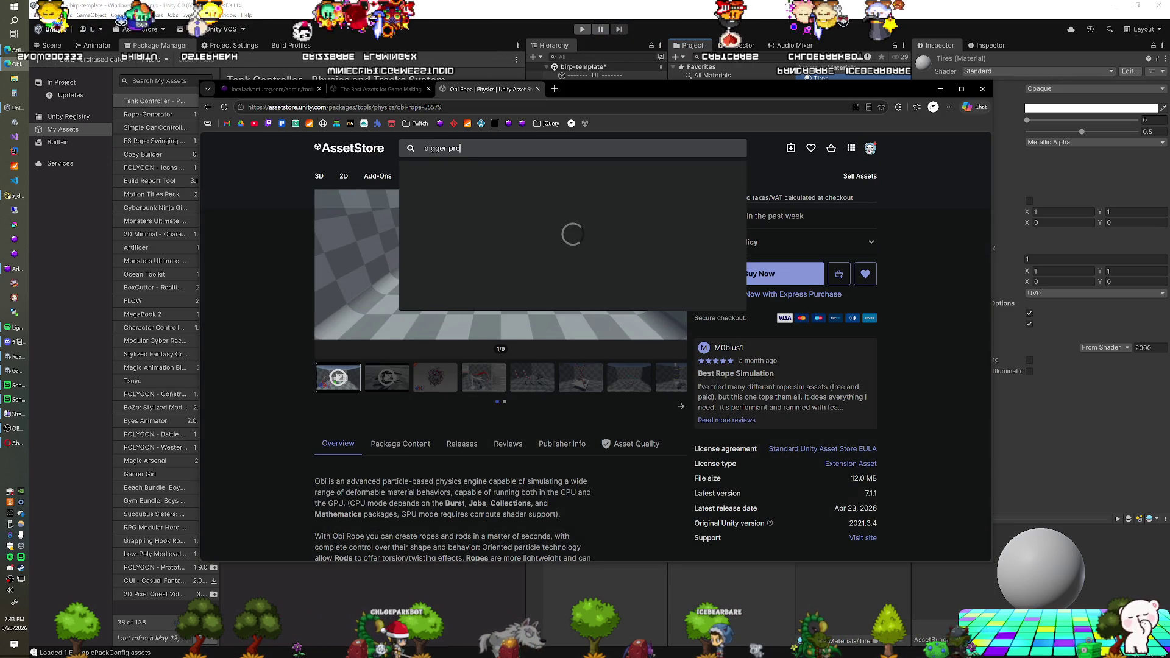
key("Return")
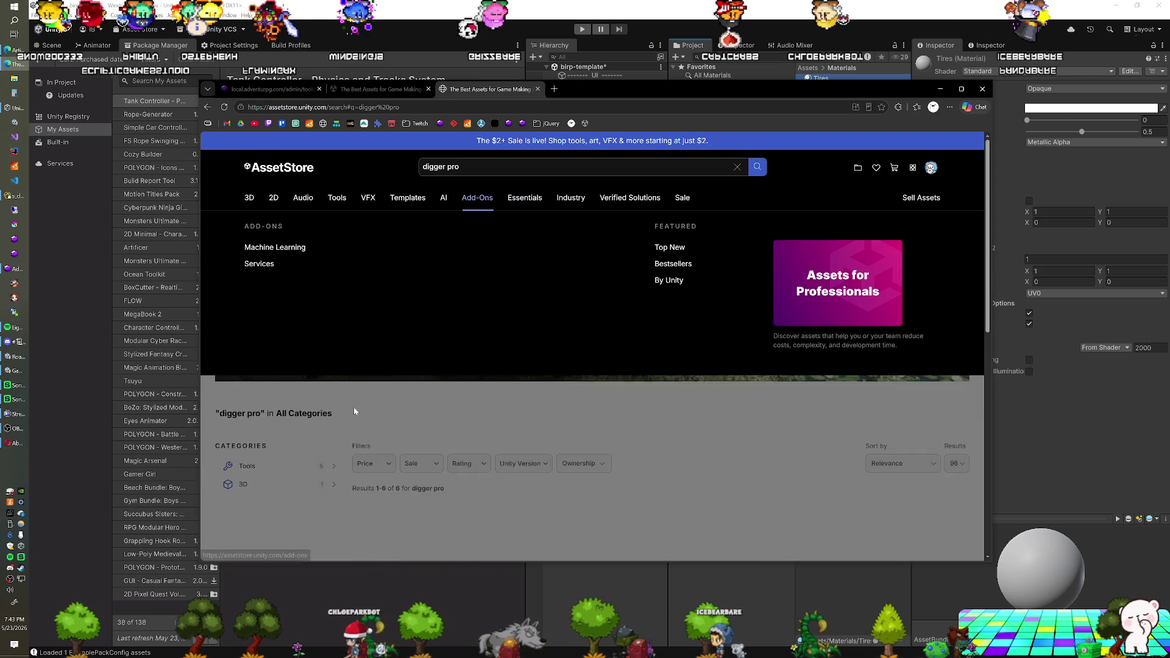
scroll(334, 402, "down", 3)
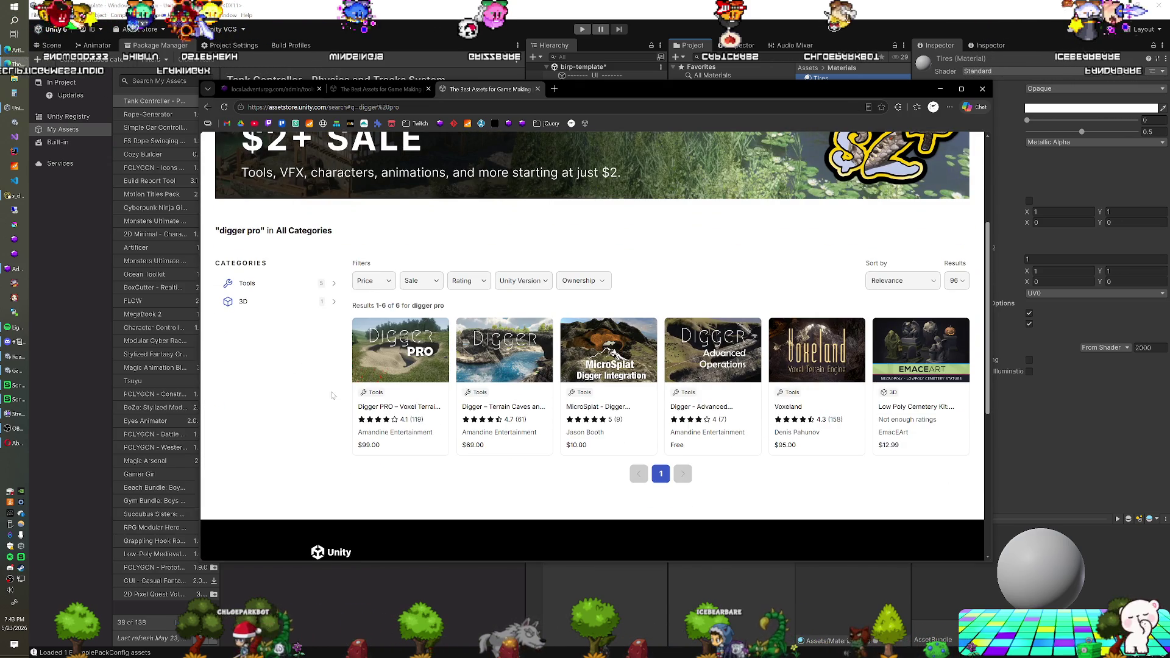
Step: Open the Digger PRO product page and skip ahead in its video
left_click(399, 352)
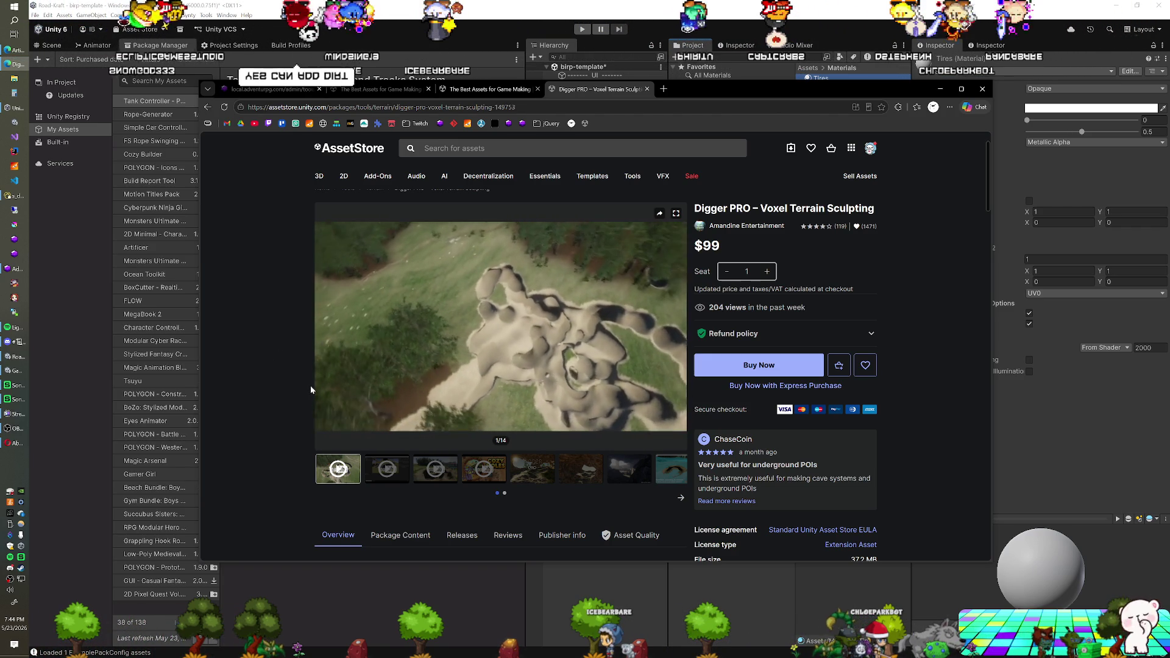
mouse_move(321, 410)
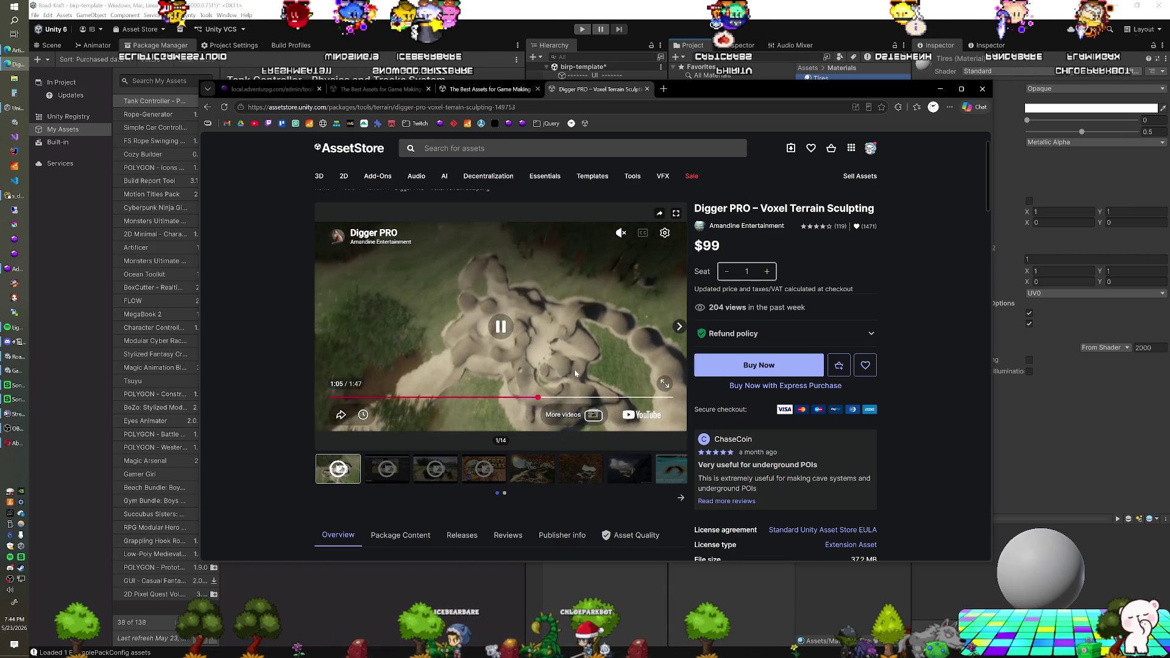
left_click(593, 396)
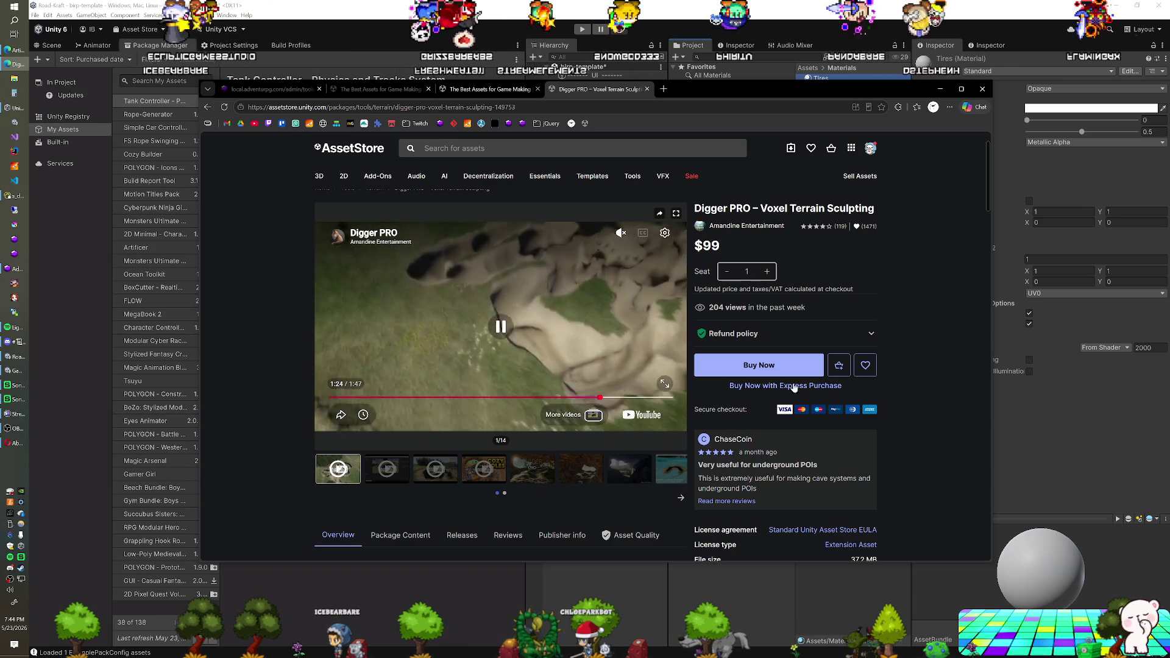
Step: Save Digger PRO to the Saved For Later list and close its tab
left_click(864, 366)
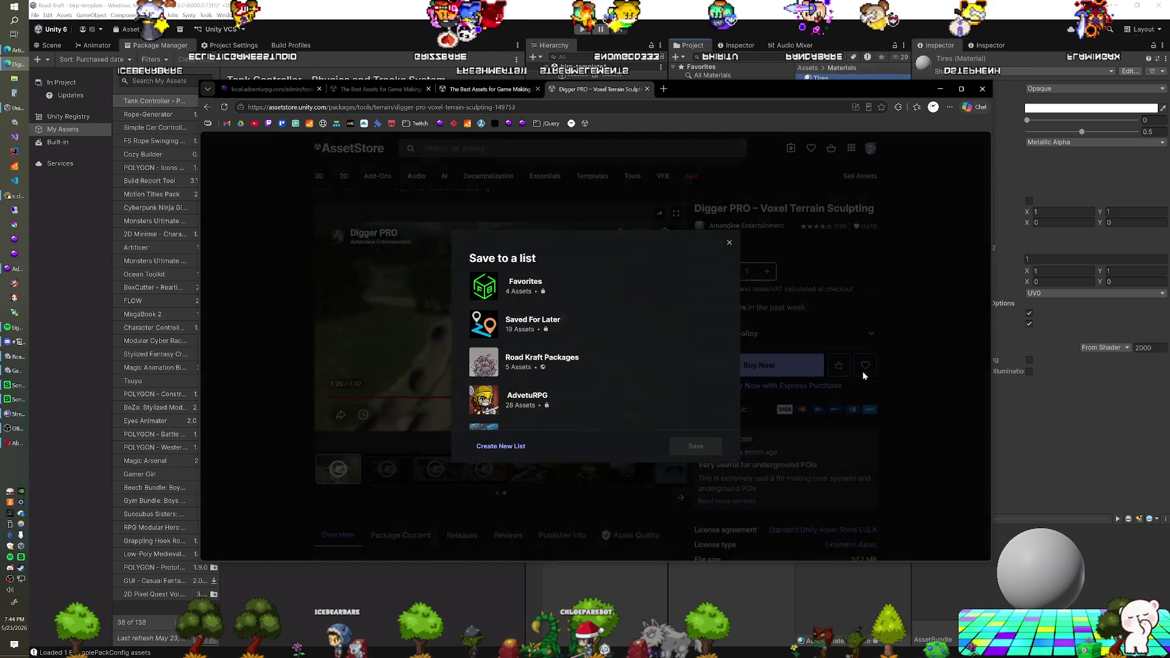
left_click(578, 320)
left_click(696, 448)
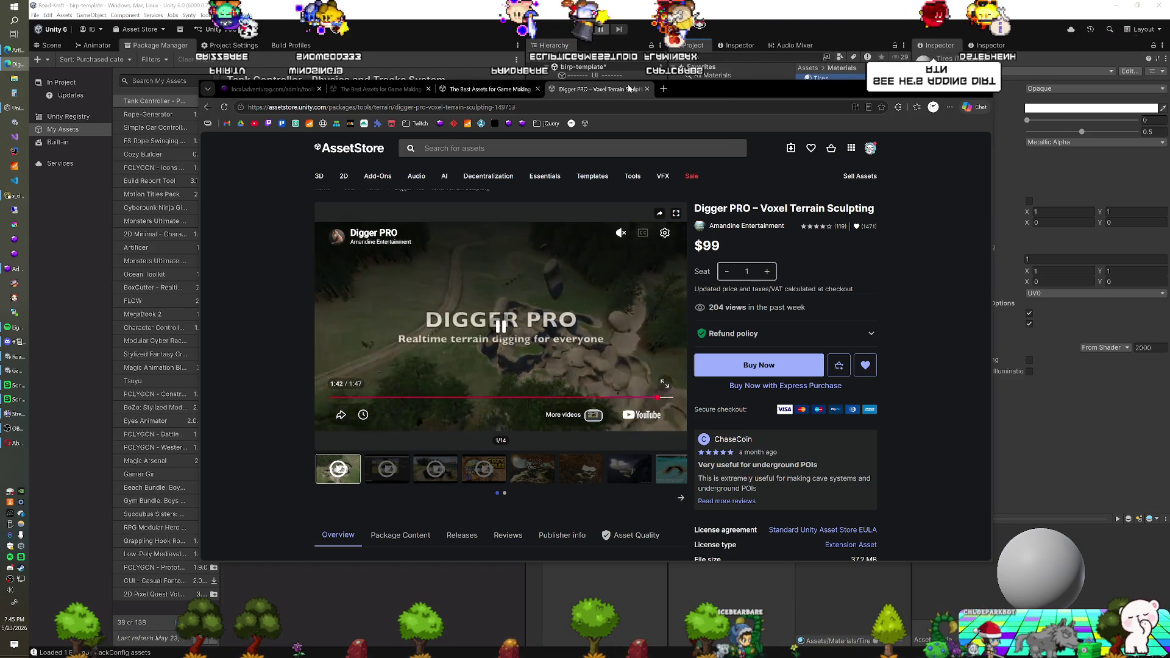
left_click(647, 89)
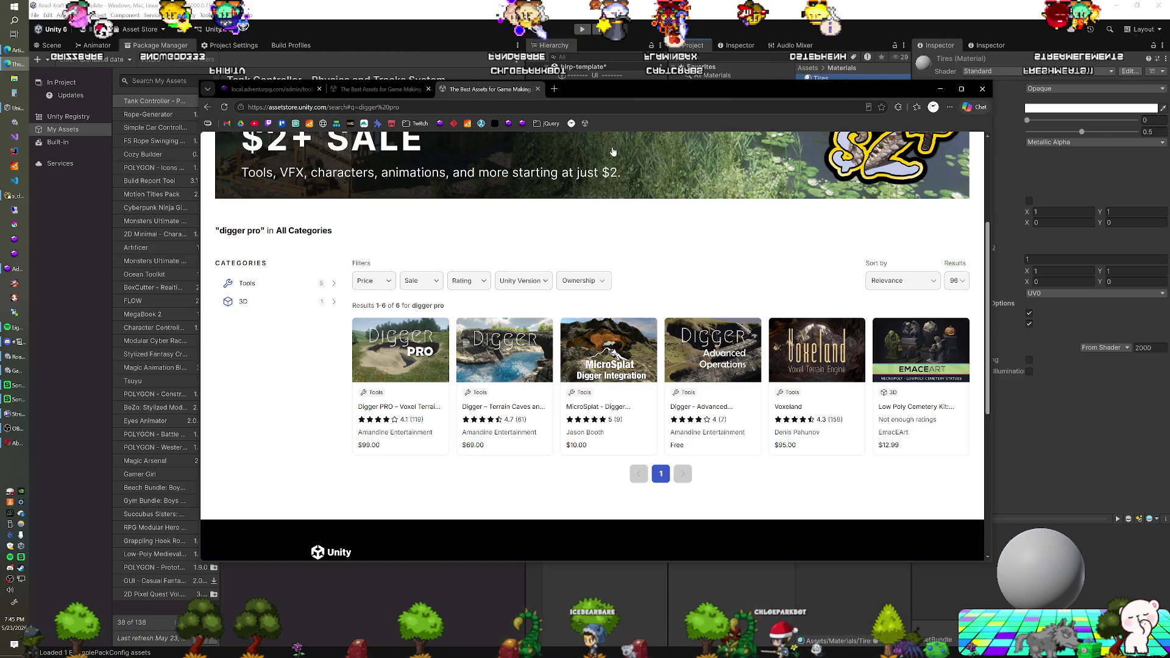
Step: Close the remaining Asset Store tabs and the browser window to return to Unity
left_click(537, 89)
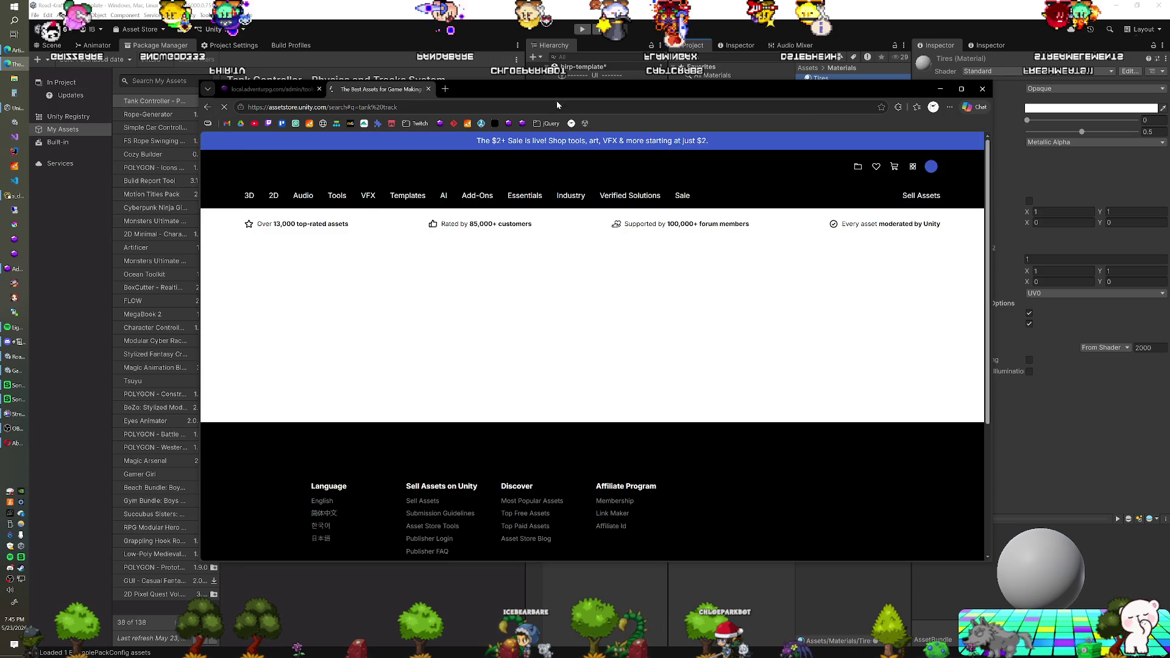
left_click(428, 89)
left_click(319, 89)
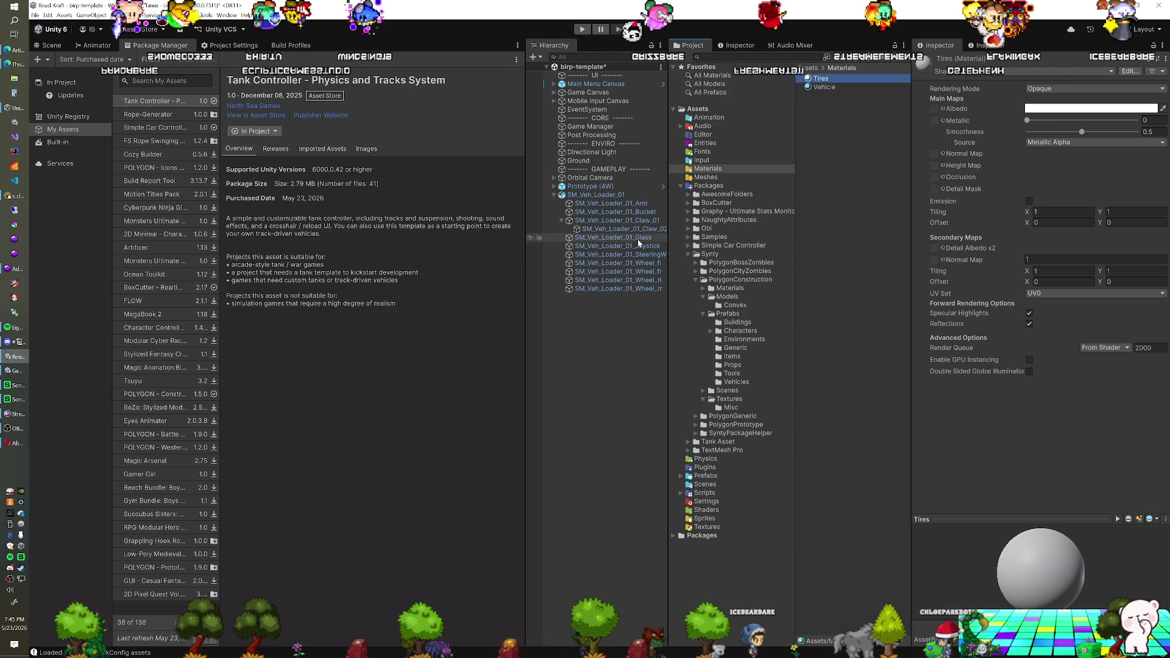
Step: Parent SM_Veh_Loader_01 under Prototype (4W) and frame the loader side-on in the Scene view
left_click(554, 187)
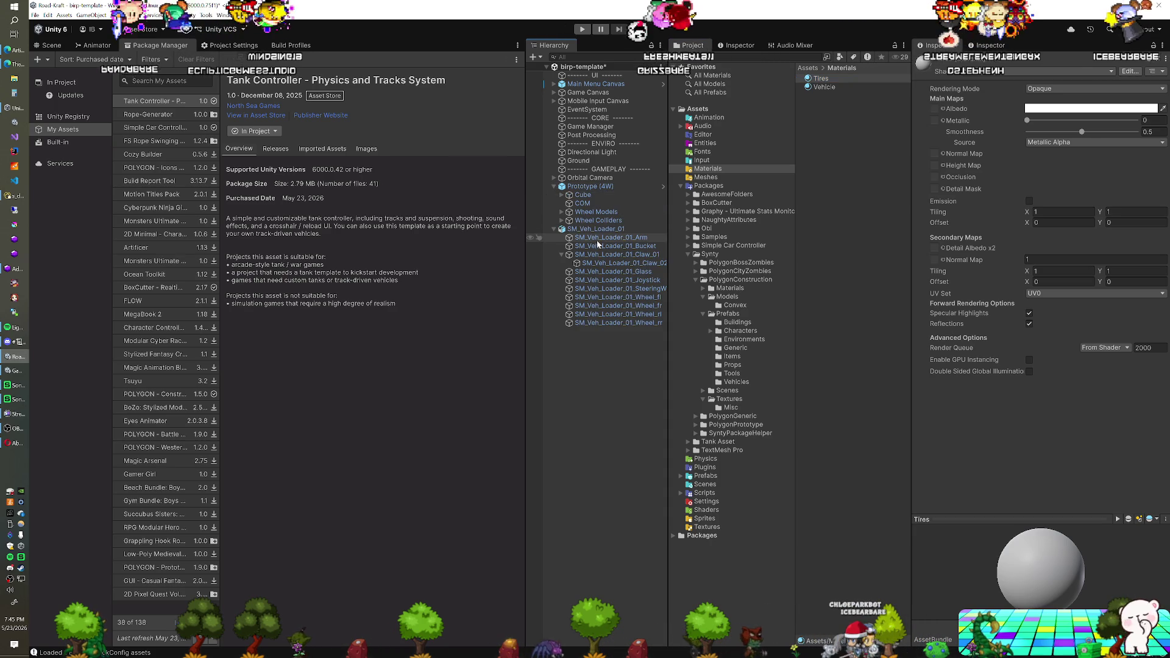
left_click_drag(600, 187, 600, 188)
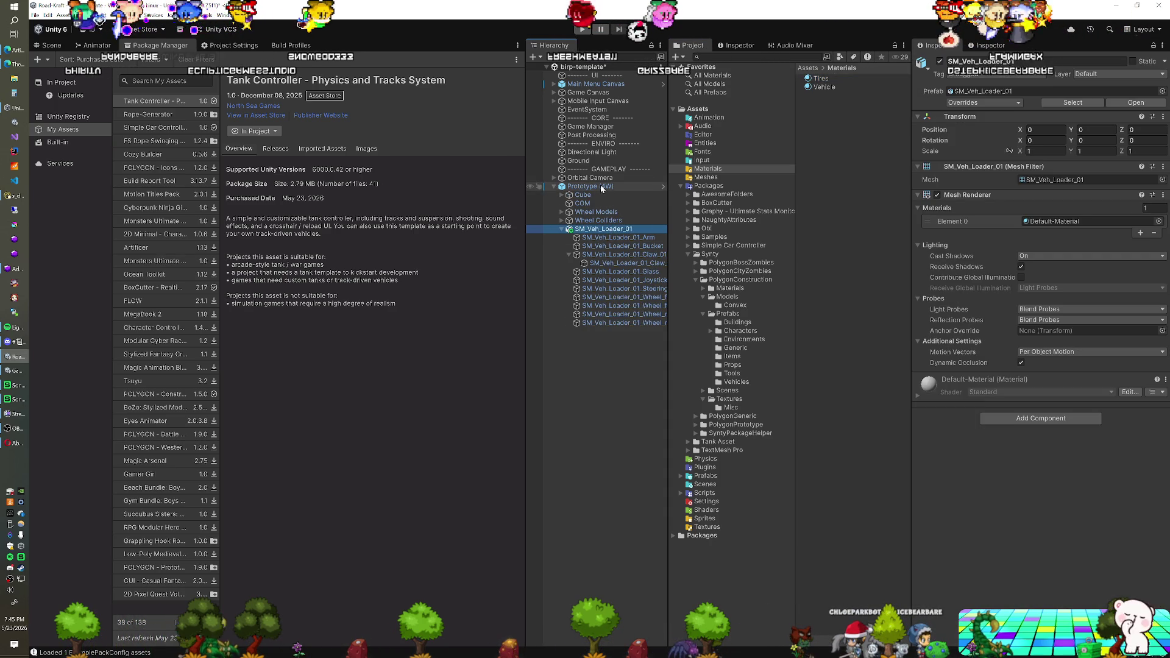
left_click(562, 195)
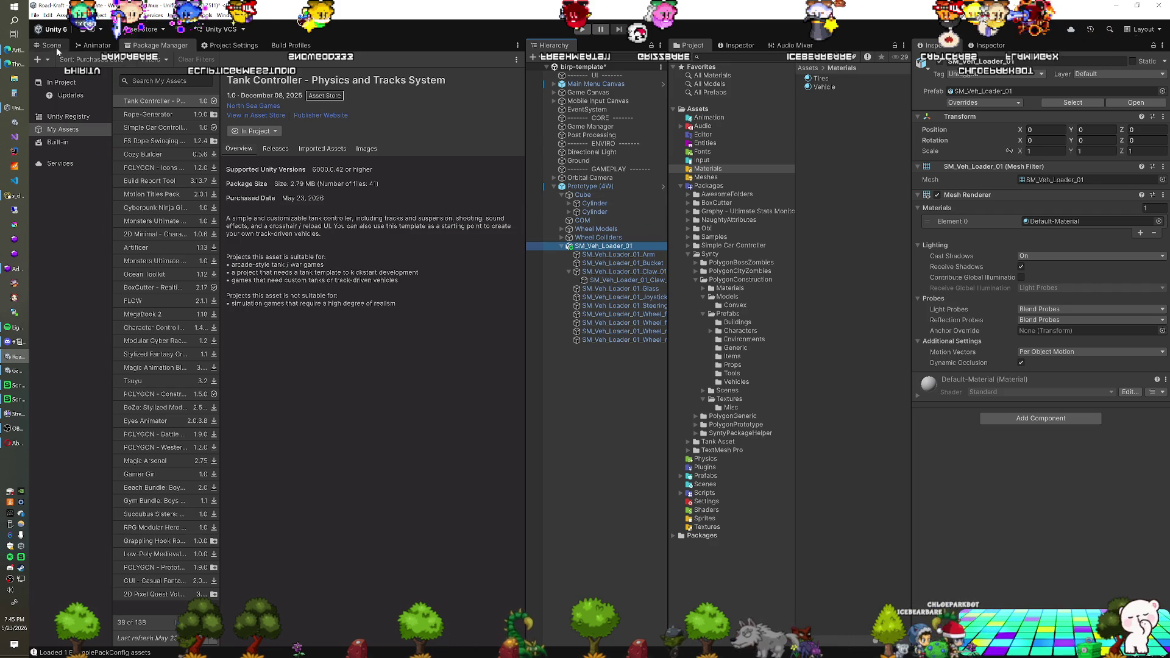
left_click(51, 46)
double_click(590, 190)
left_click_drag(259, 364, 231, 346)
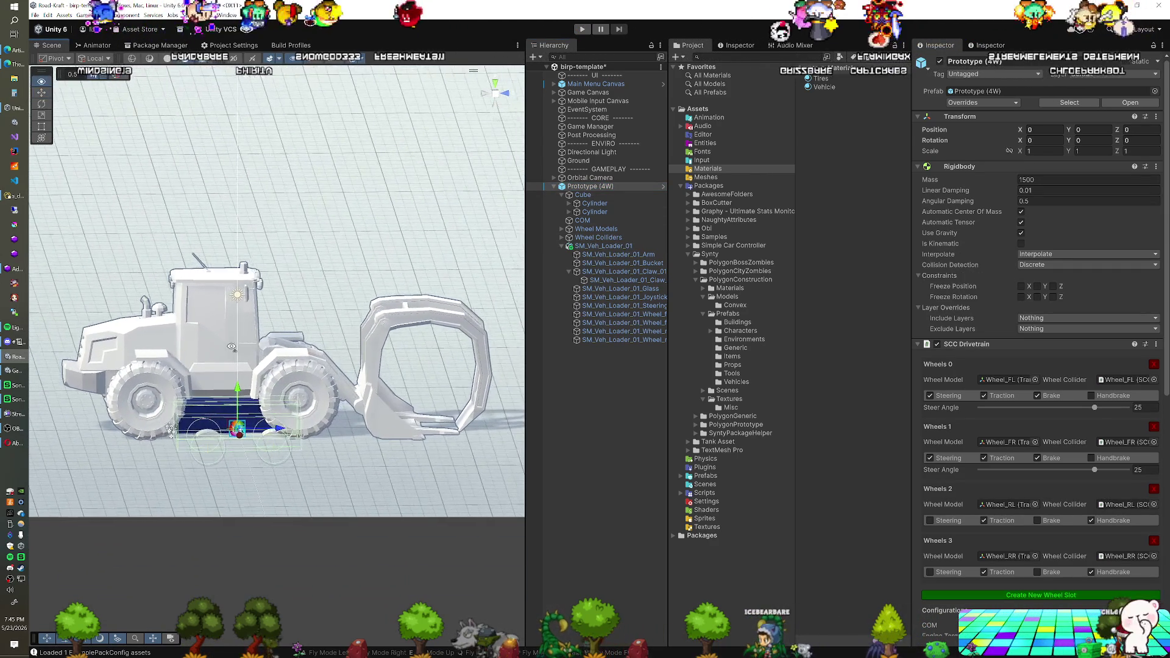
Step: Raise Prototype (4W) to Y 0.66 and lower the loader model to Y -0.66
left_click(595, 246)
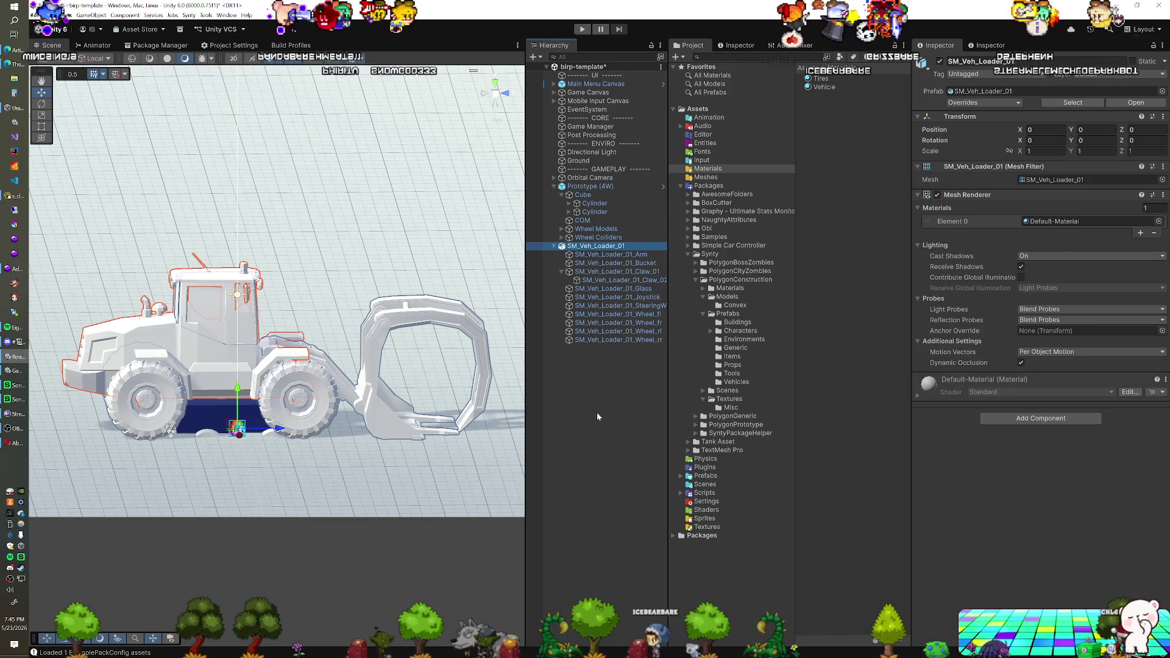
left_click(590, 186)
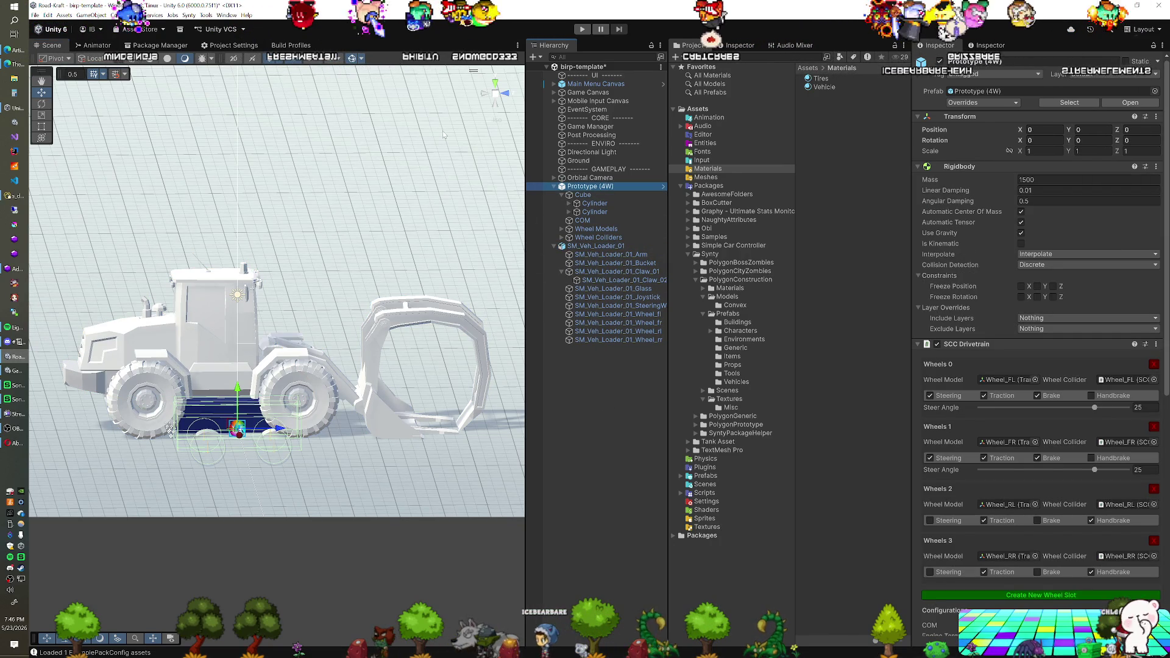
left_click_drag(239, 396, 239, 366)
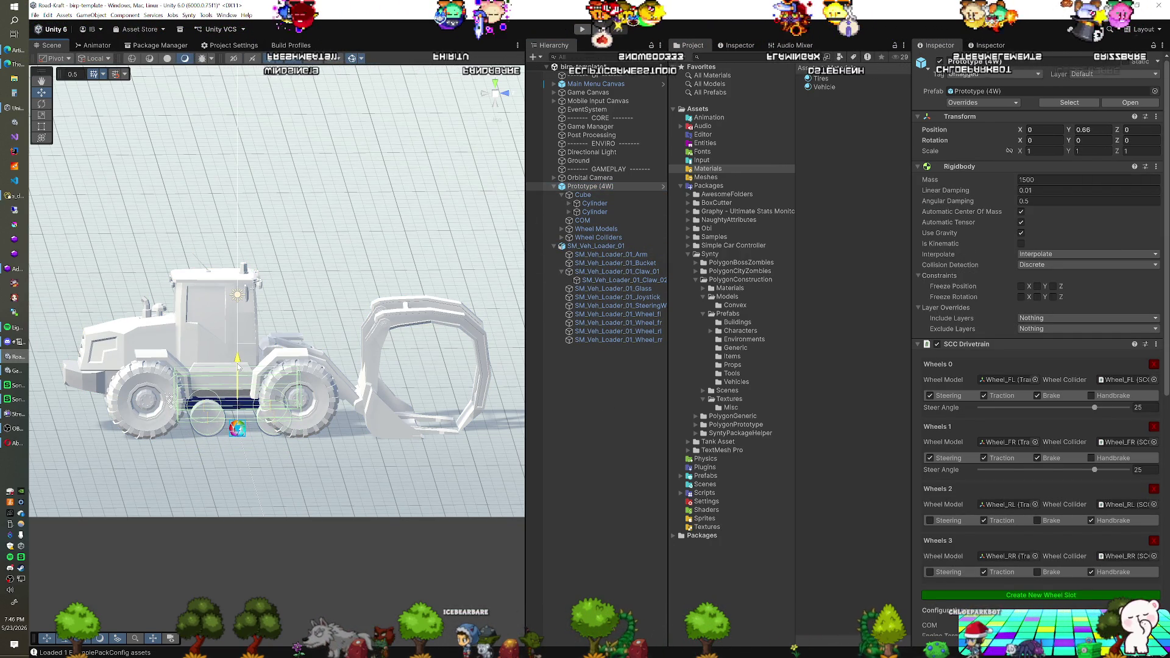
left_click_drag(582, 247, 593, 191)
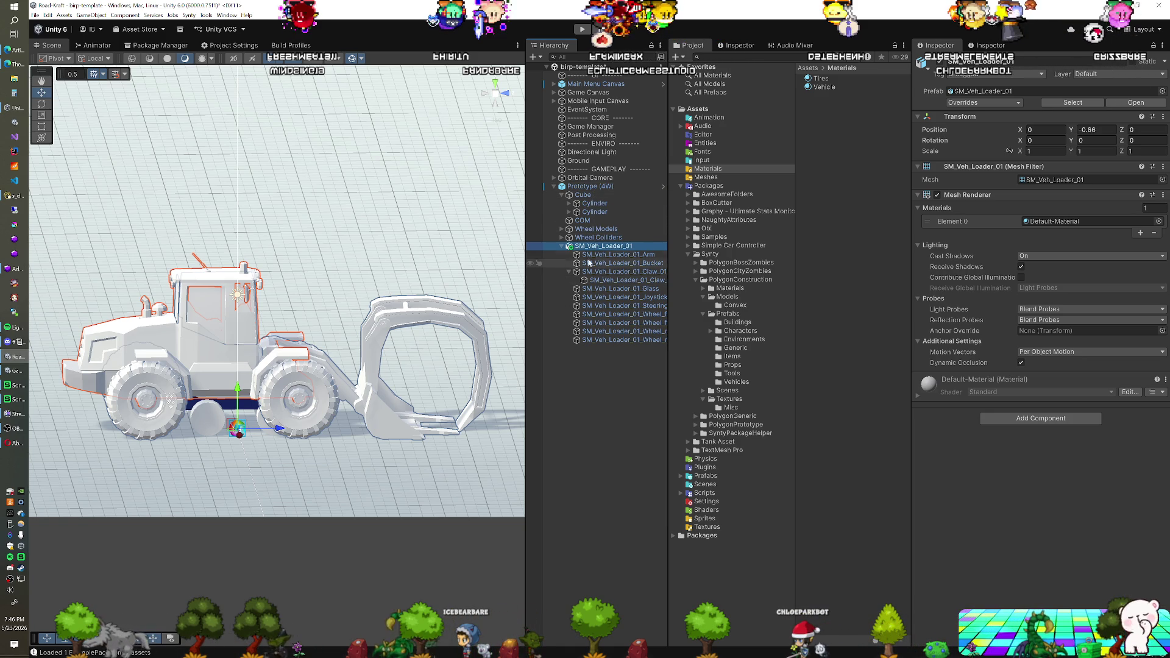
left_click(584, 195)
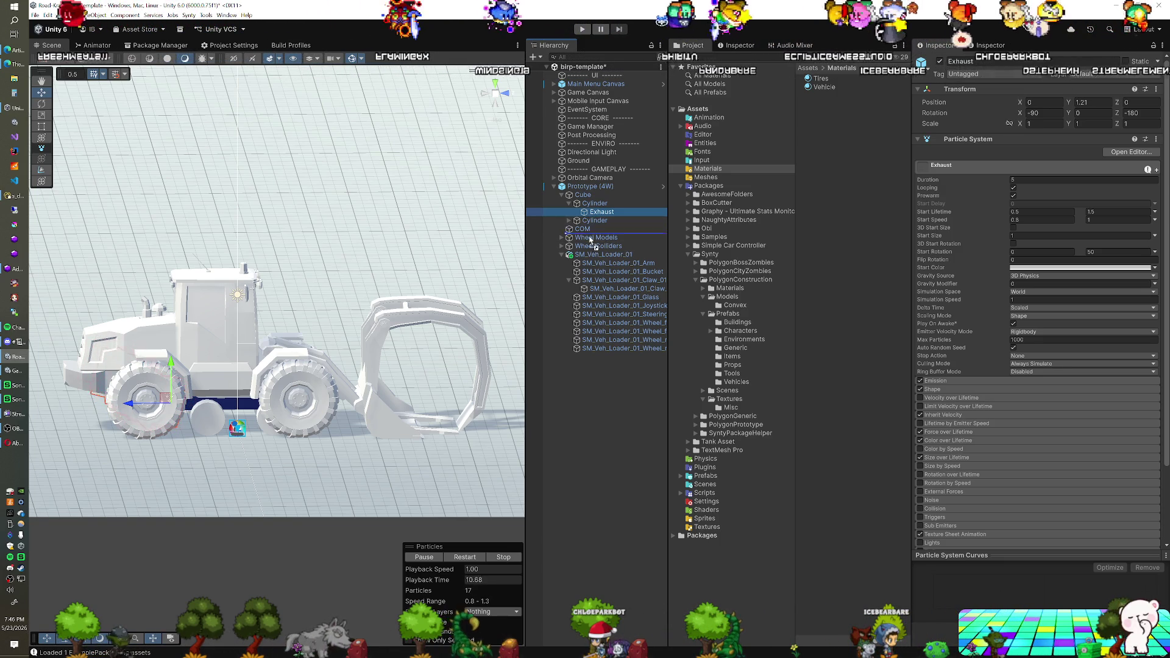
Step: Unpack the Prototype (4W) prefab after dismissing the restructure warning
left_click_drag(586, 260, 588, 258)
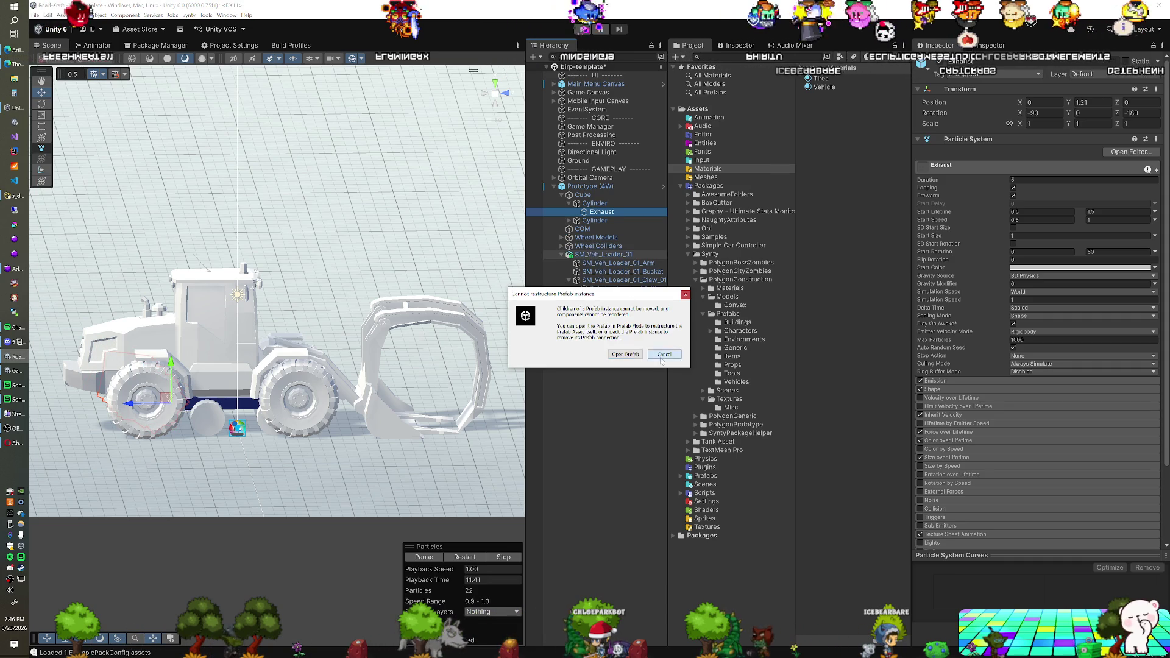
left_click(662, 356)
right_click(580, 190)
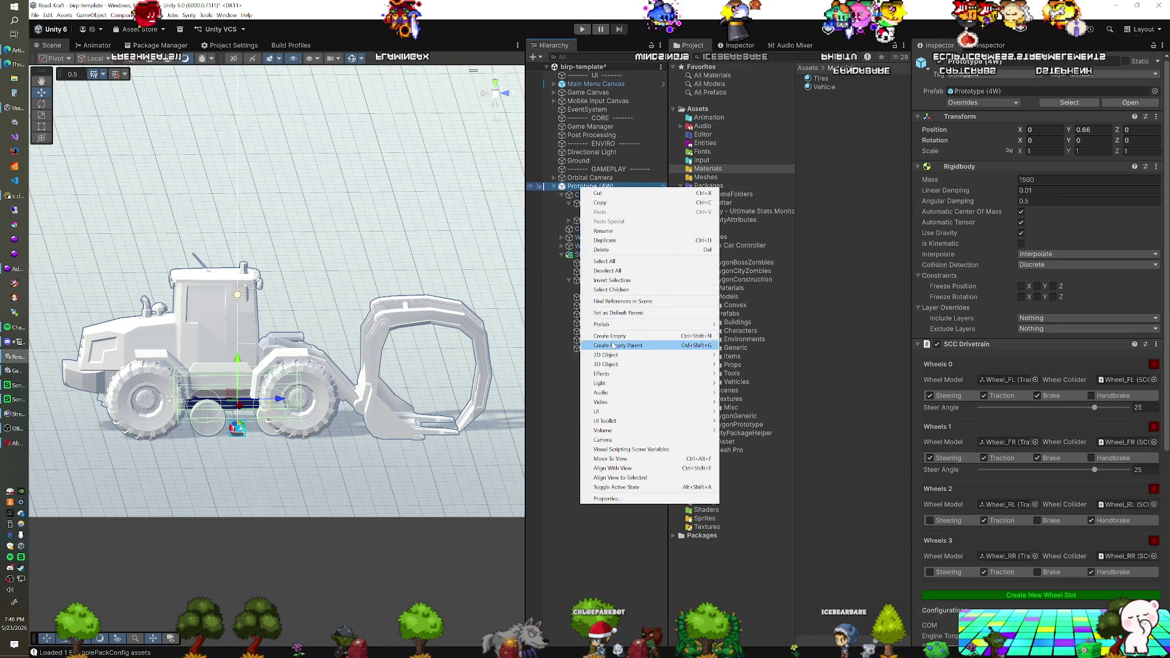
mouse_move(701, 324)
left_click(739, 387)
Step: Parent Exhaust under SM_Veh_Loader_01 and move it onto the loader's exhaust stack
left_click(588, 211)
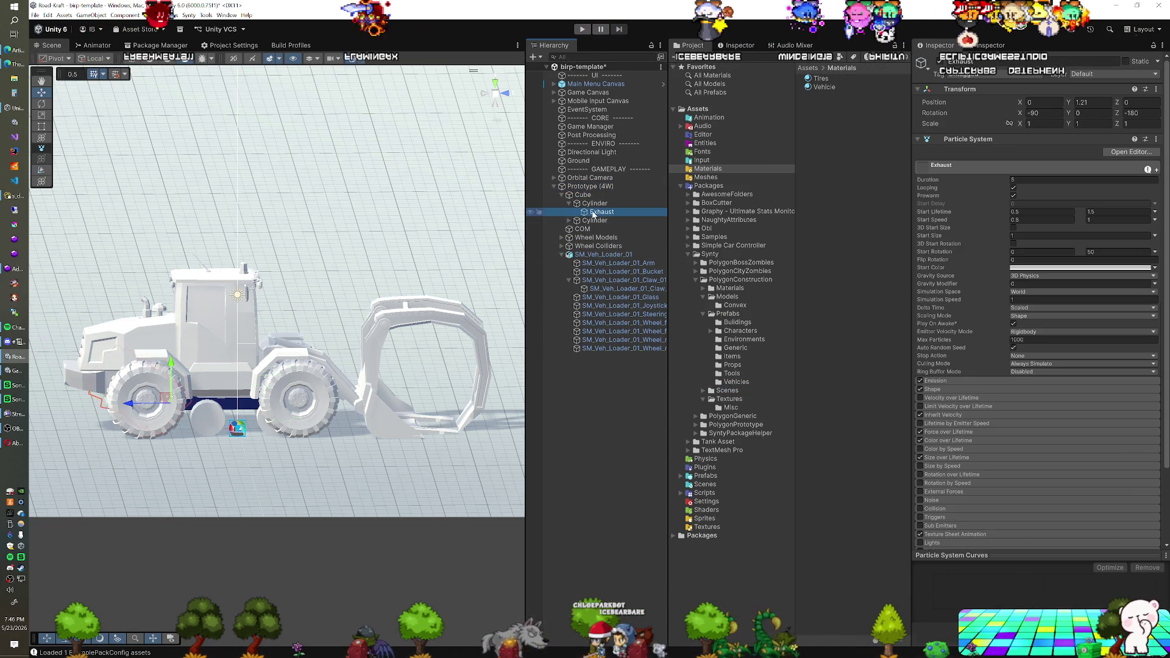
left_click_drag(603, 258, 603, 255)
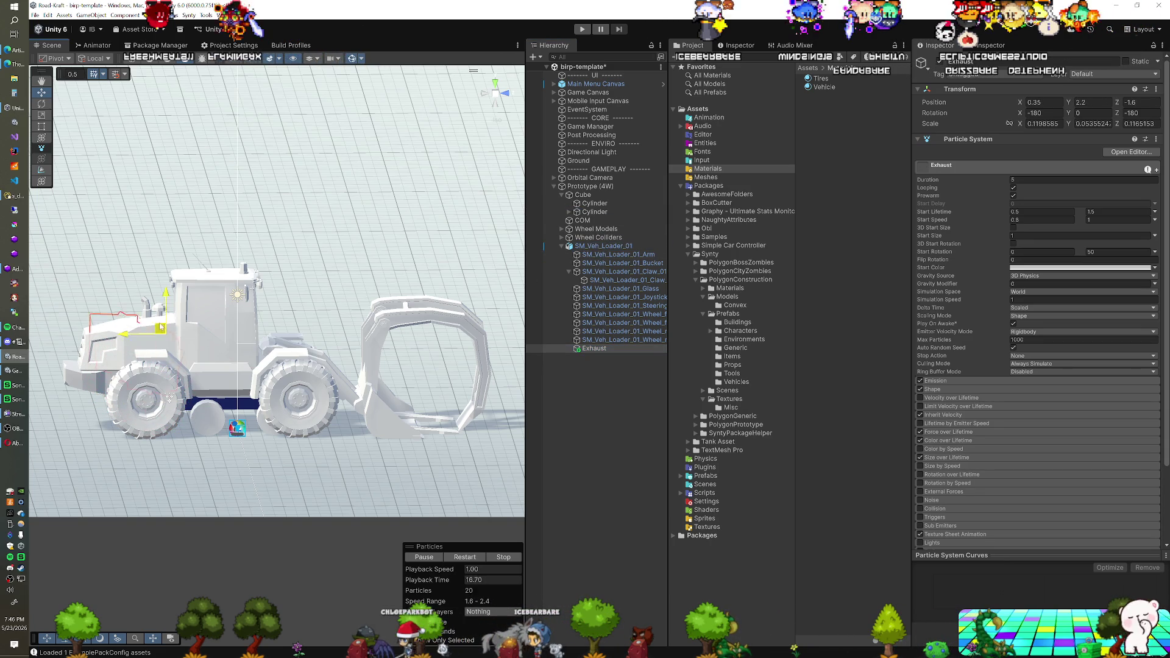
left_click_drag(151, 302, 145, 298)
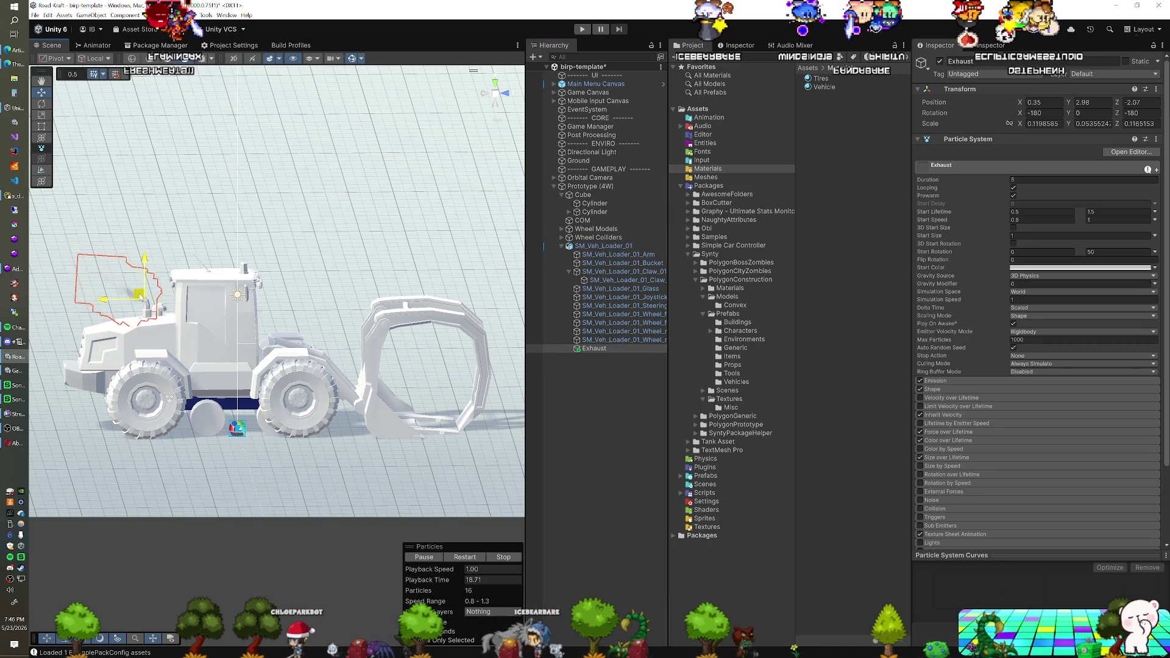
left_click(494, 82)
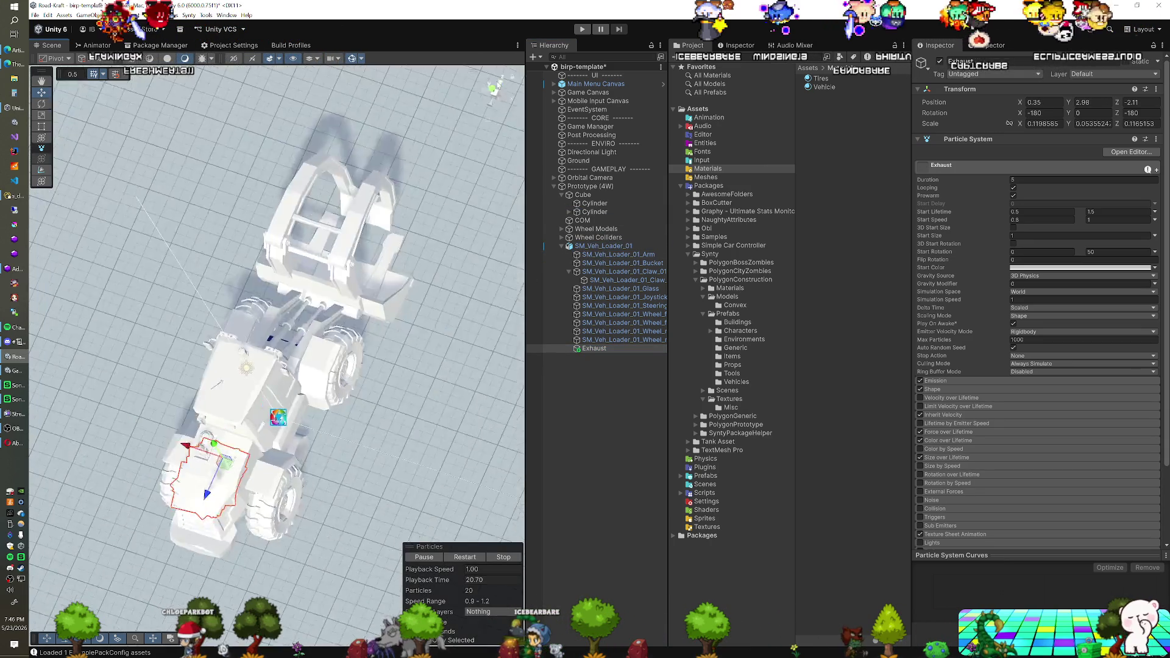
scroll(347, 295, "up", 4)
scroll(347, 295, "up", 5)
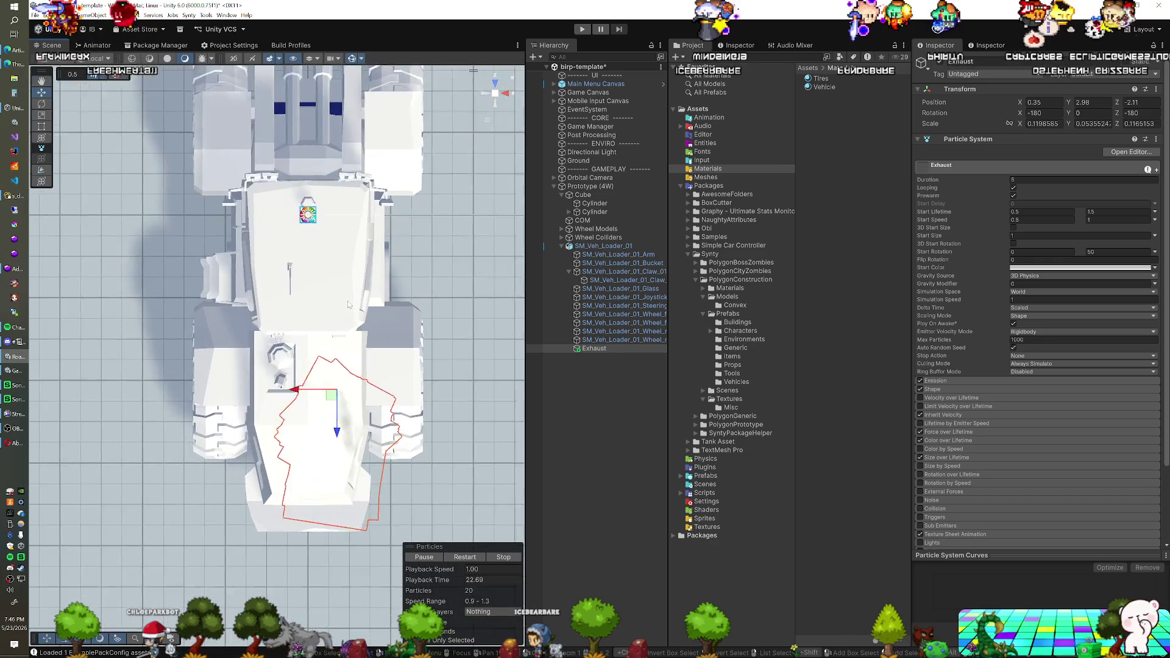
mouse_move(366, 416)
left_mouse_down()
mouse_move(273, 415)
mouse_move(305, 451)
mouse_move(367, 448)
mouse_move(330, 327)
mouse_move(271, 291)
left_mouse_up()
key("e")
Step: Remove Element 1 from Prototype (4W)'s SCC Particles Exhaust Particles list
left_click(588, 186)
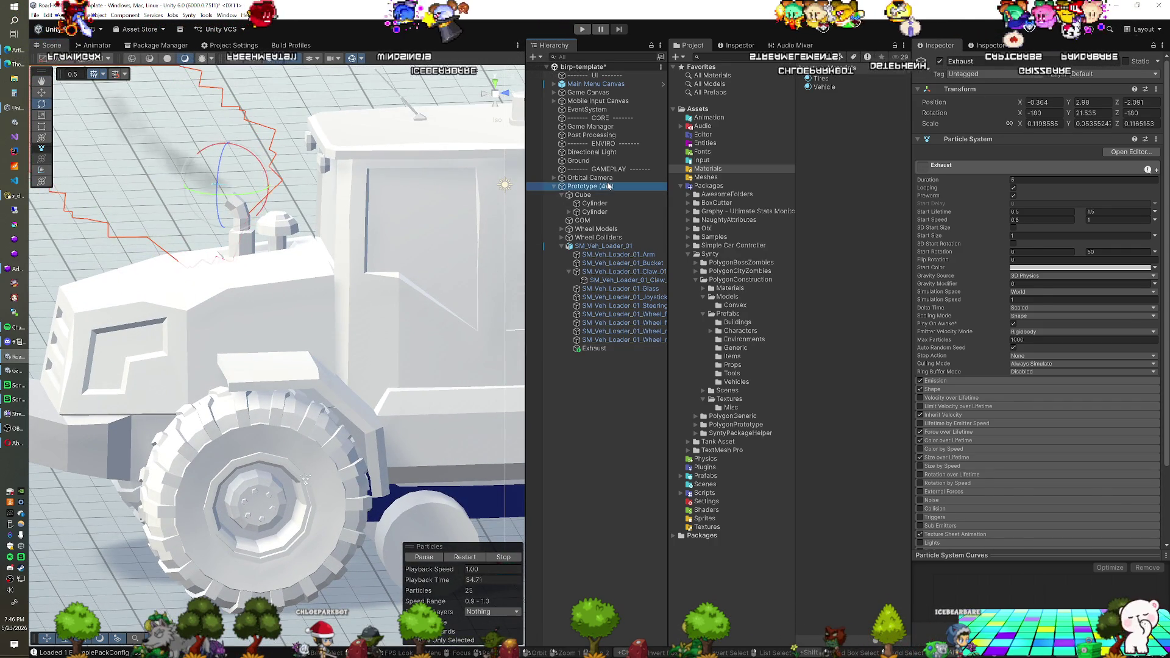
scroll(1016, 370, "down", 10)
scroll(1016, 370, "down", 3)
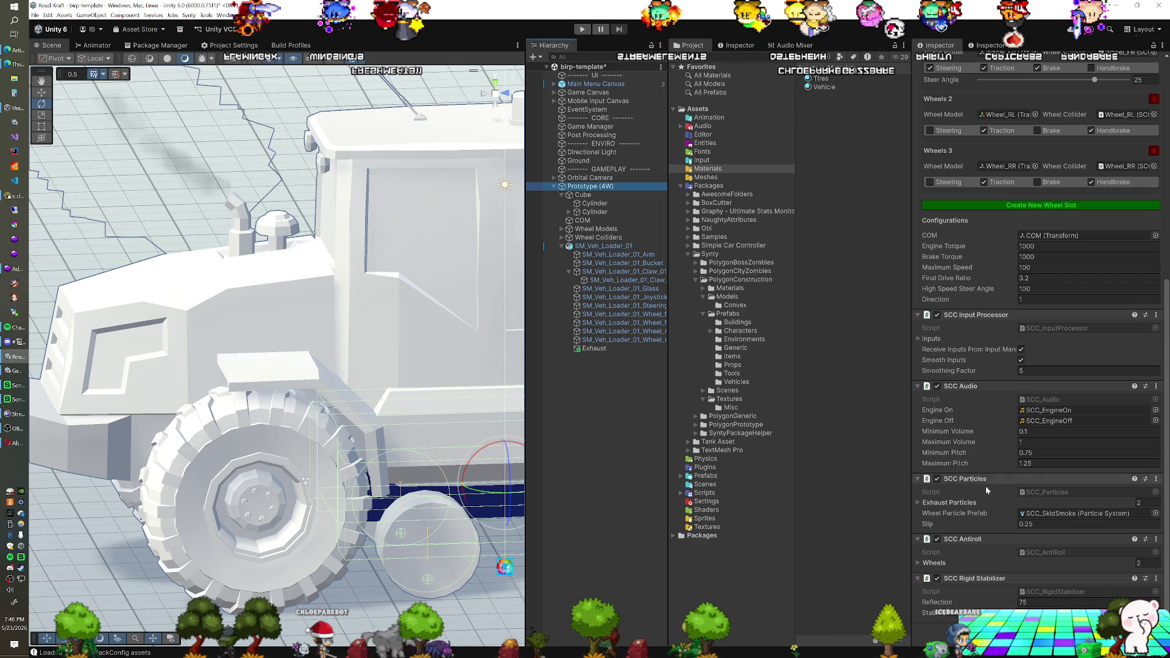
left_click(950, 502)
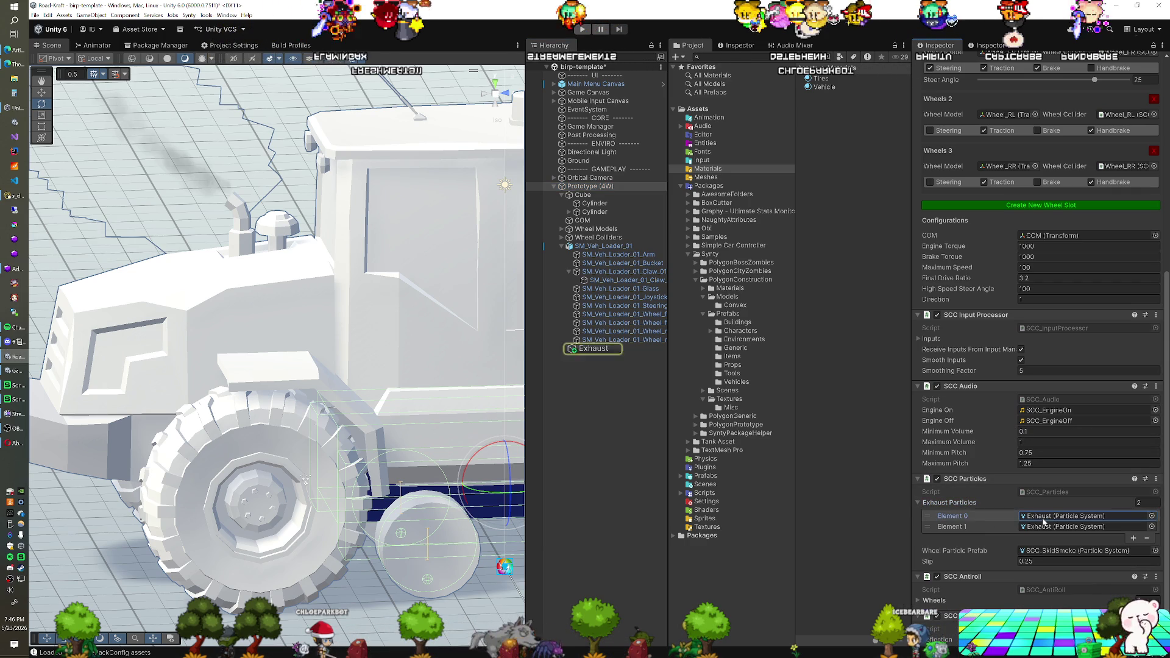
left_click(992, 527)
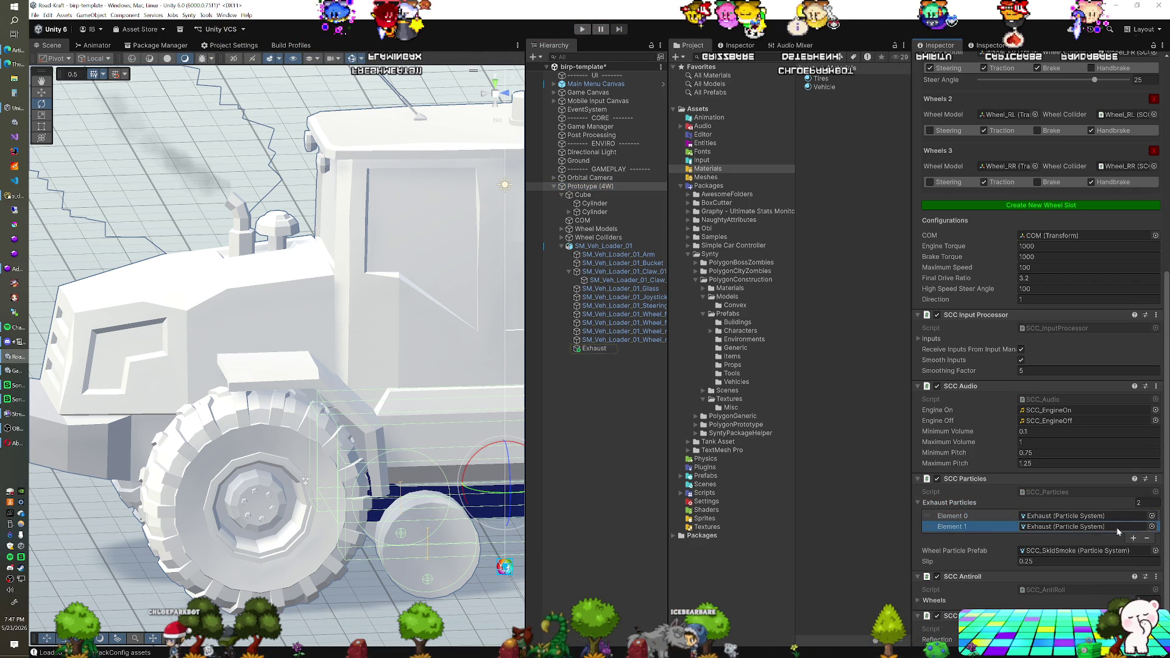
left_click(1147, 540)
left_click(584, 194)
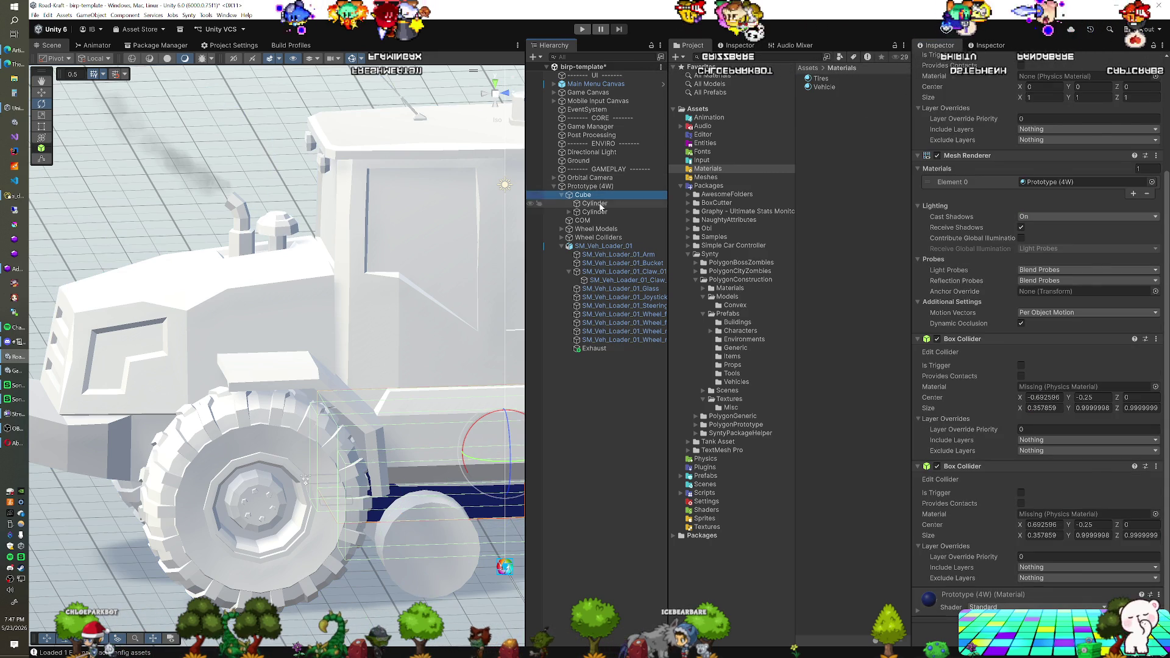
Step: Hide the Cube object and its placeholder Cylinder parts
left_click(597, 204)
left_click(590, 213)
left_click(569, 212)
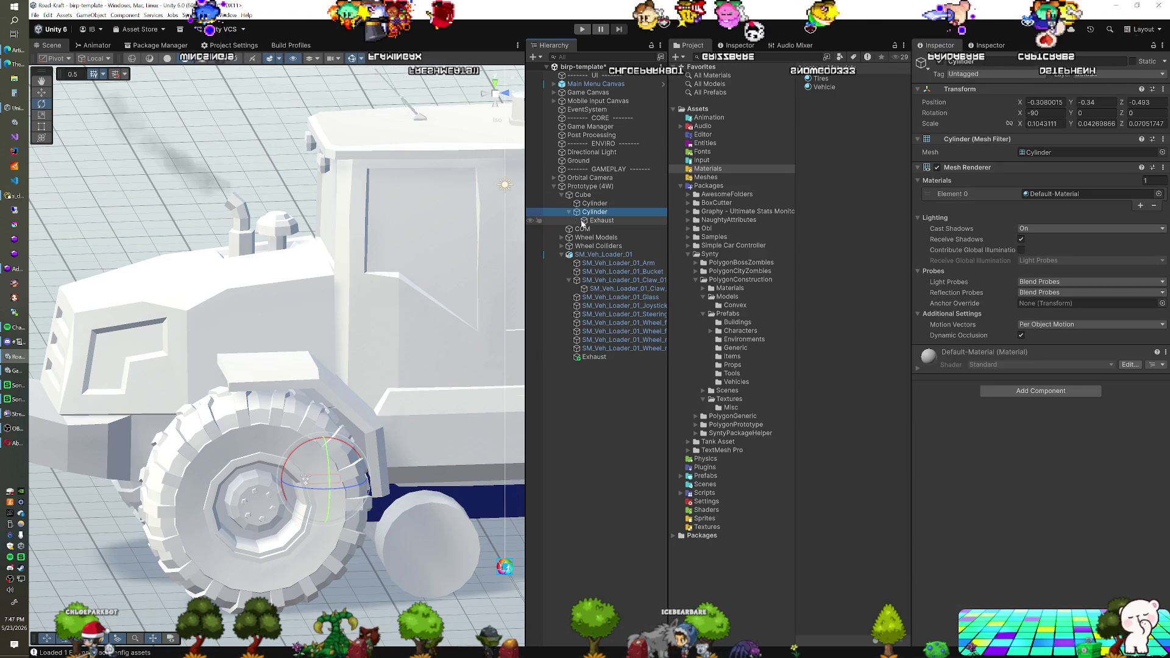
left_click(583, 195)
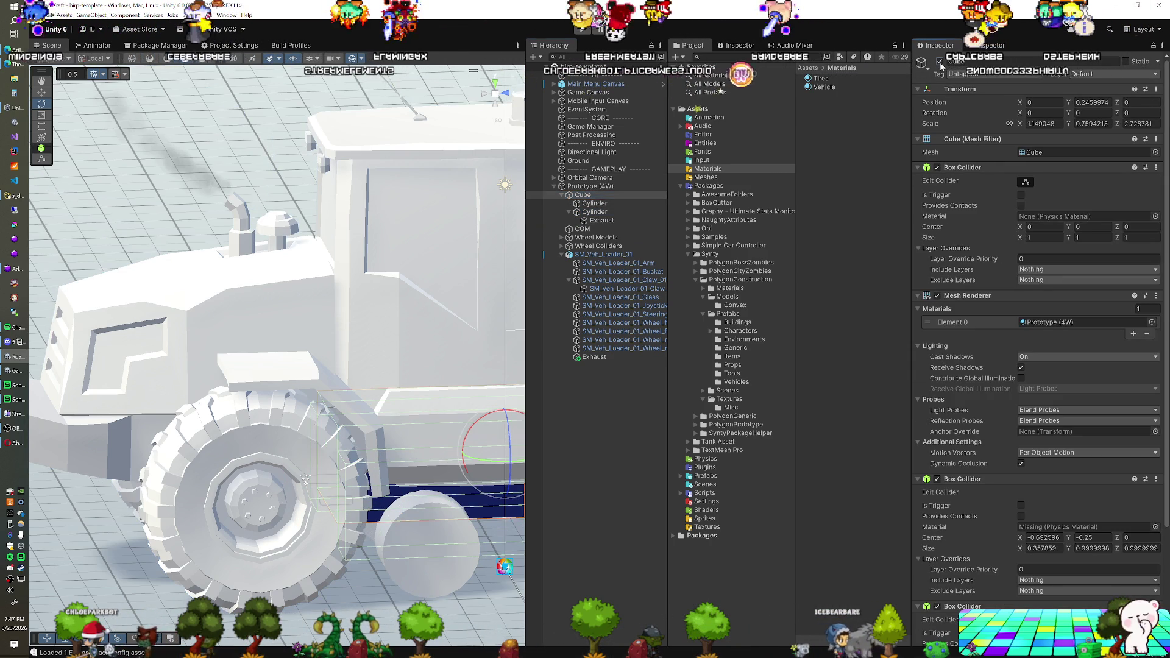
left_click(939, 61)
Step: Add a Box Collider component to SM_Veh_Loader_01
left_click(579, 255)
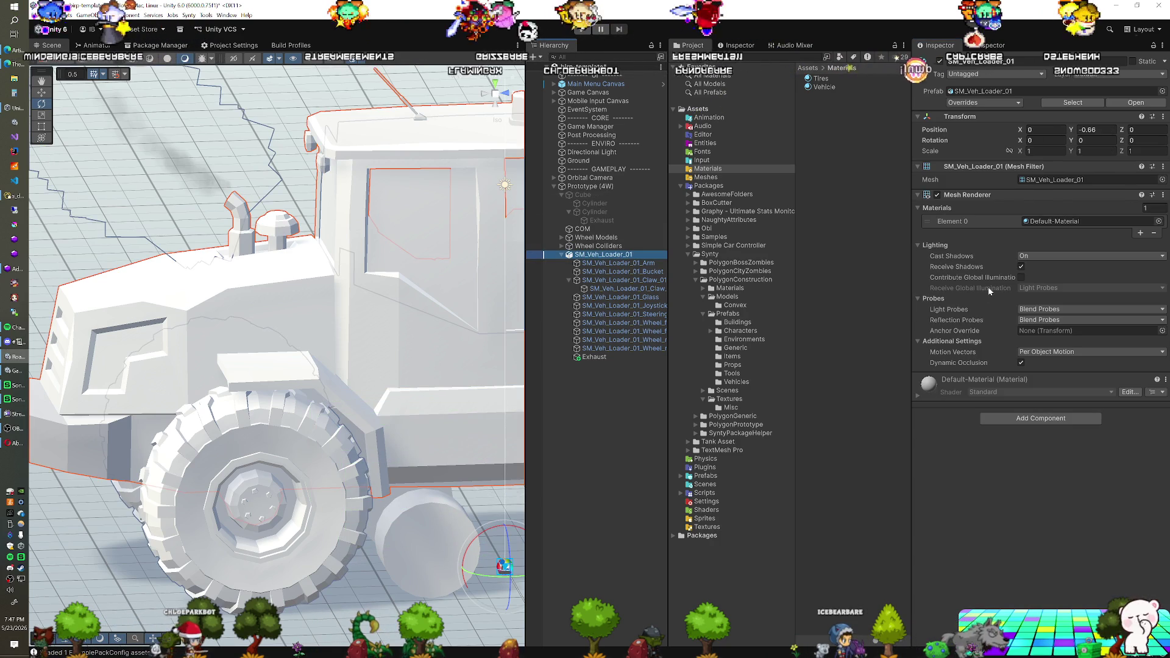
left_click(998, 419)
type("orbi")
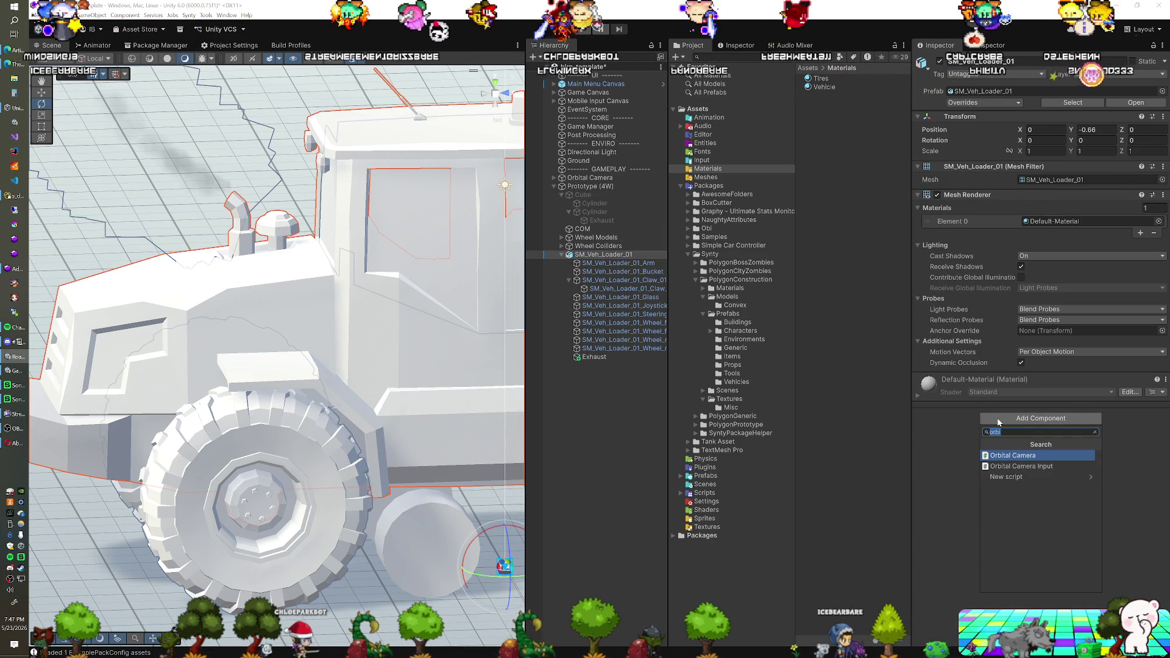
type("box")
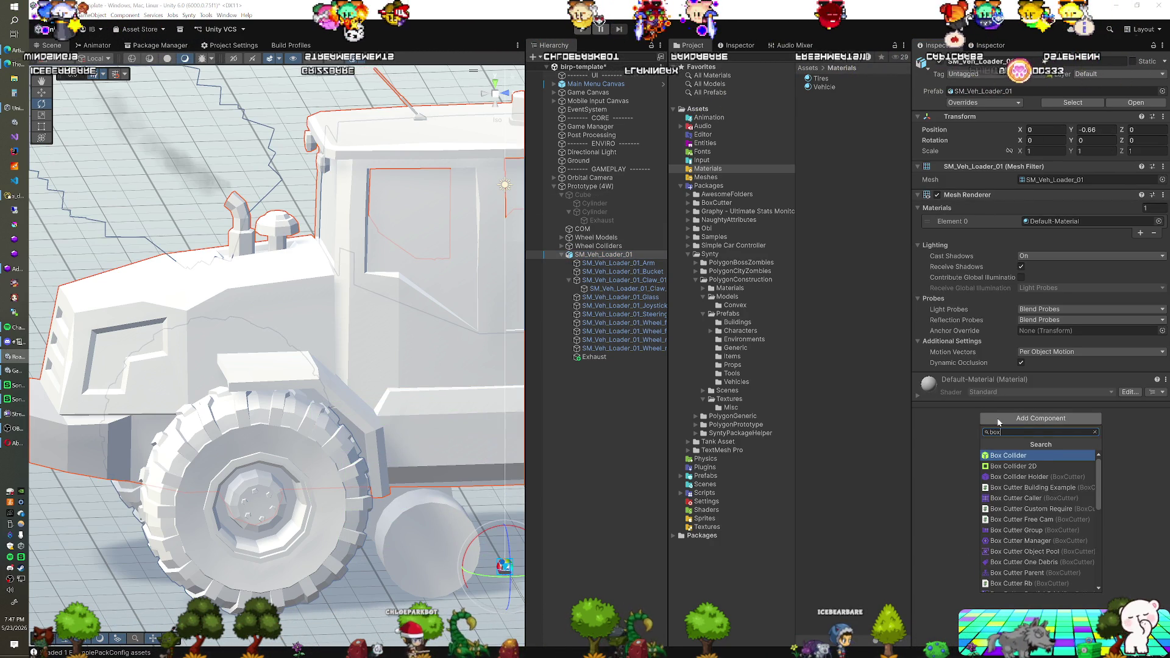
key("Return")
Step: Fly and orbit the Scene view to inspect the Box Collider around the loader
key("s")
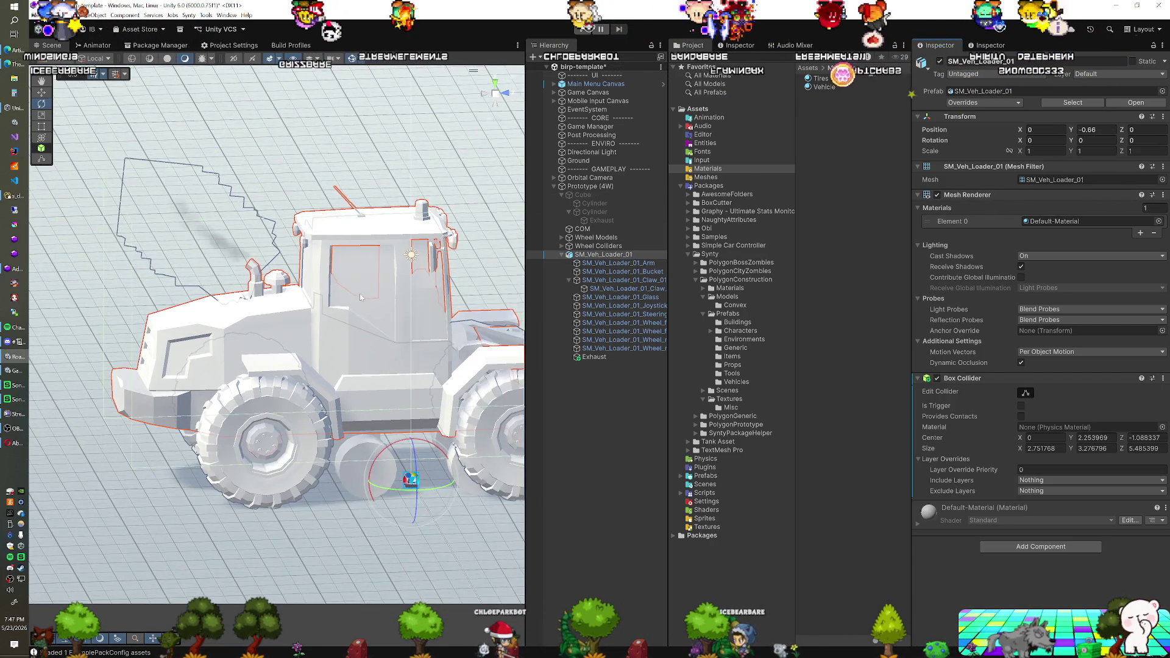
key("a")
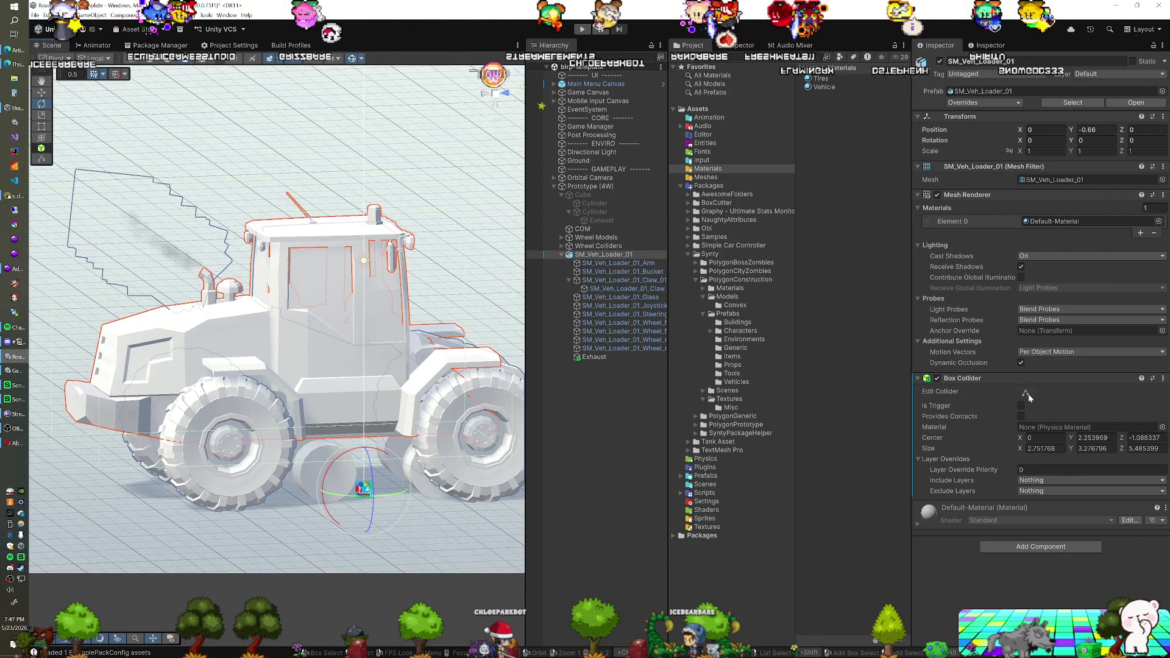
key("d")
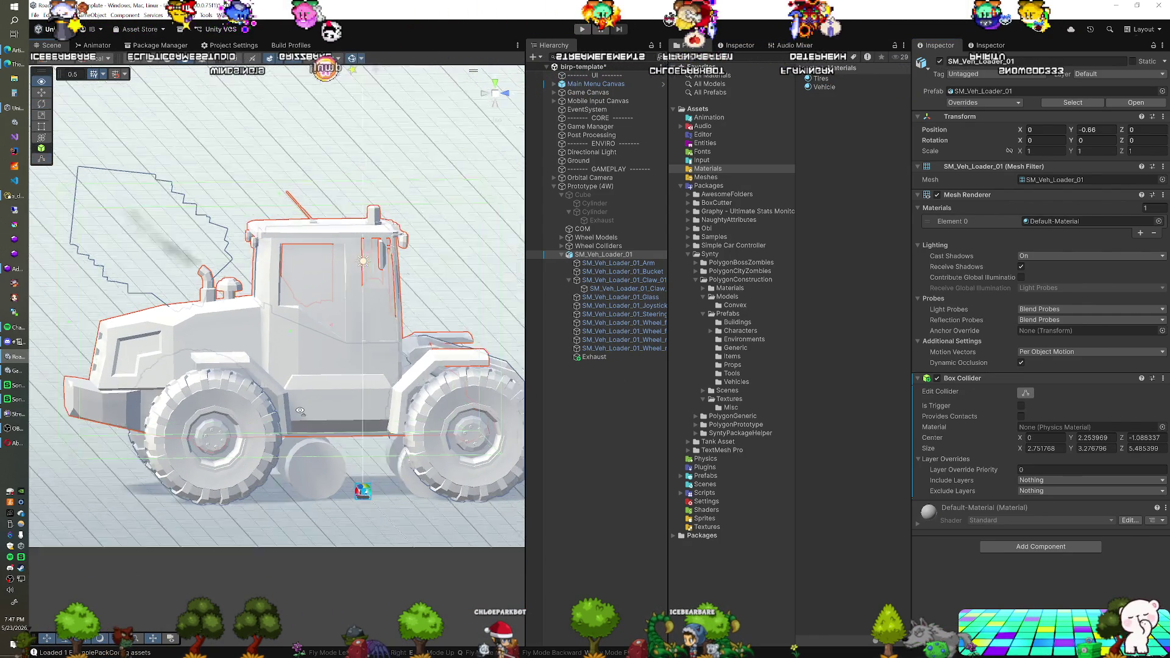
key("a")
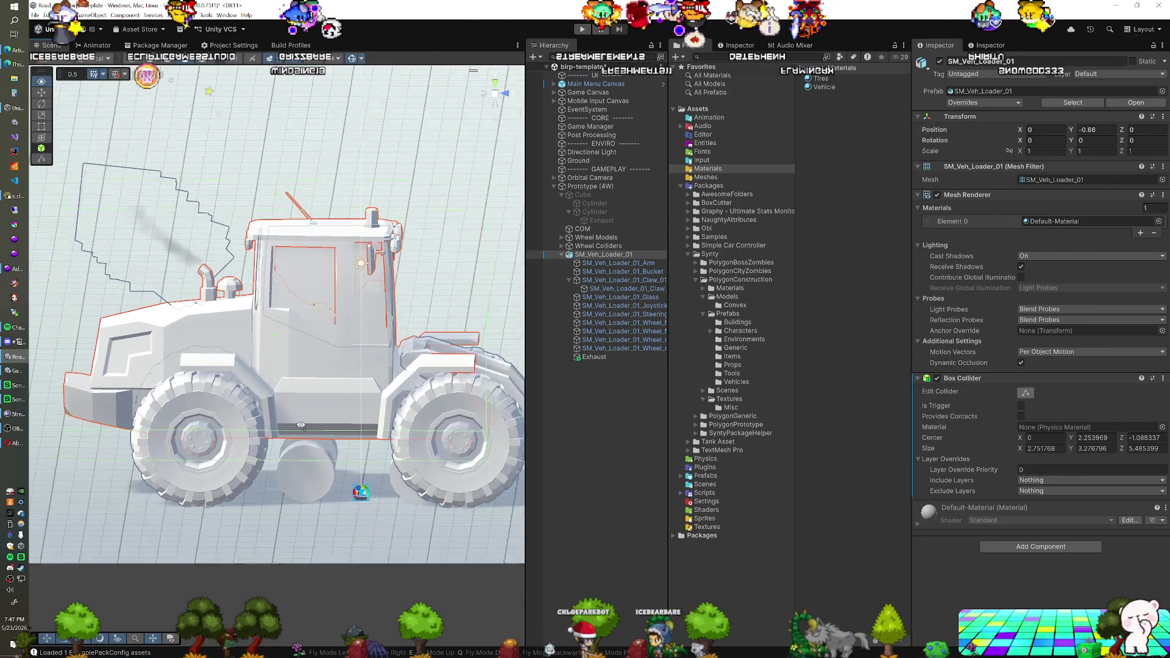
key("a")
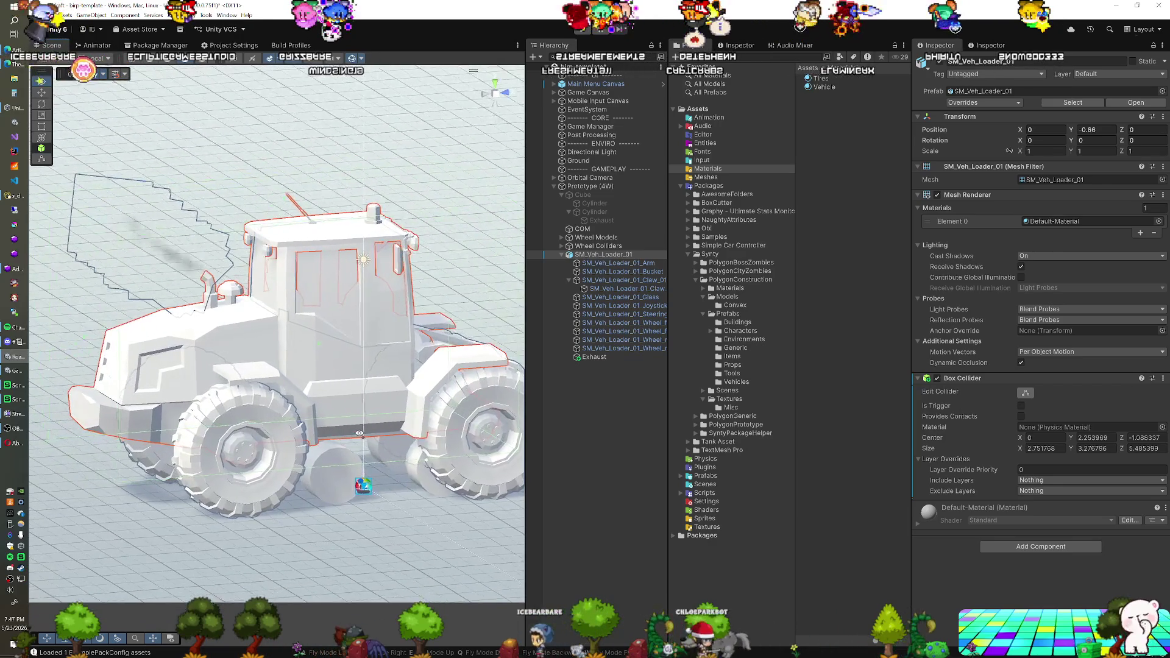
left_click(284, 212)
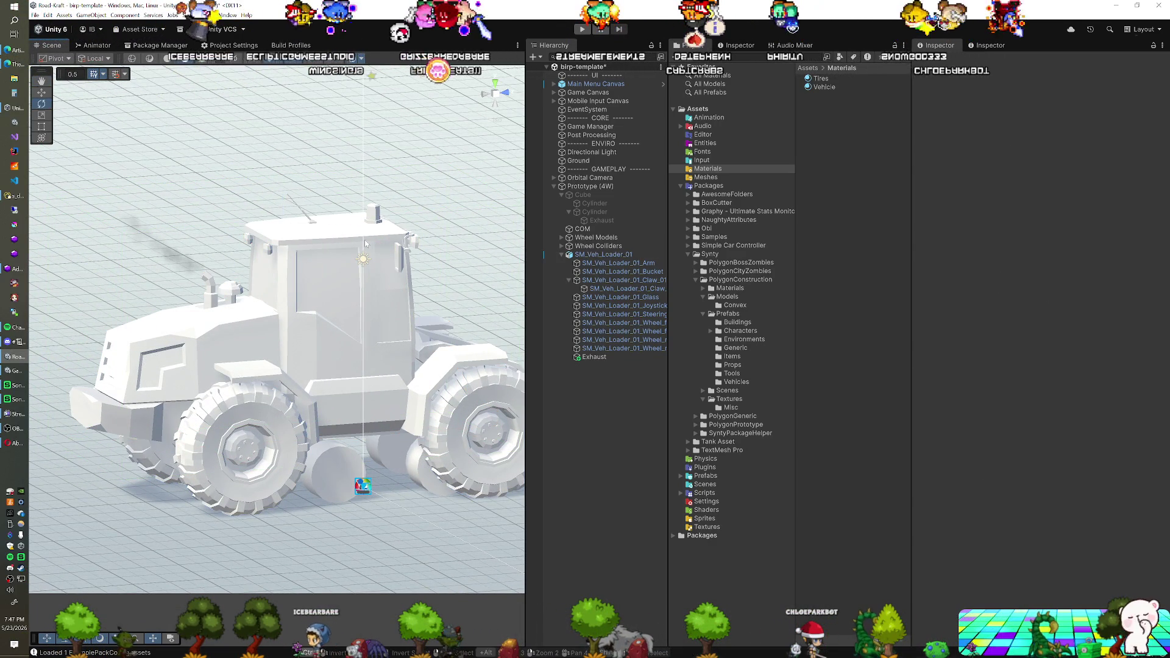
left_click(284, 221)
left_click_drag(321, 294, 334, 288)
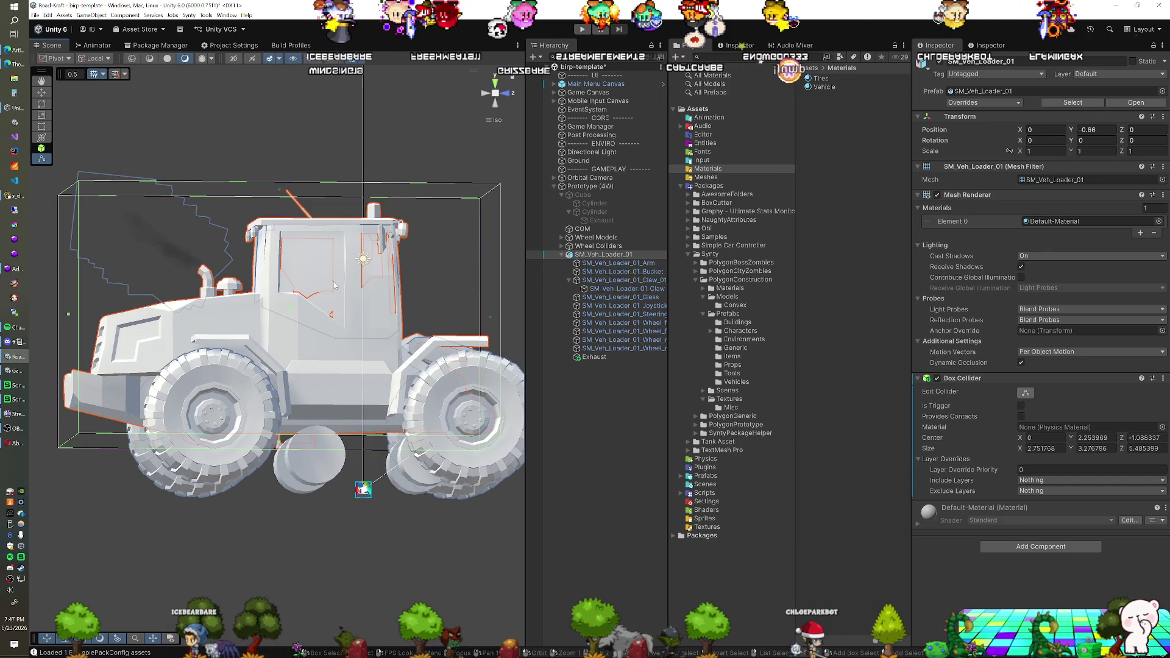
key("e")
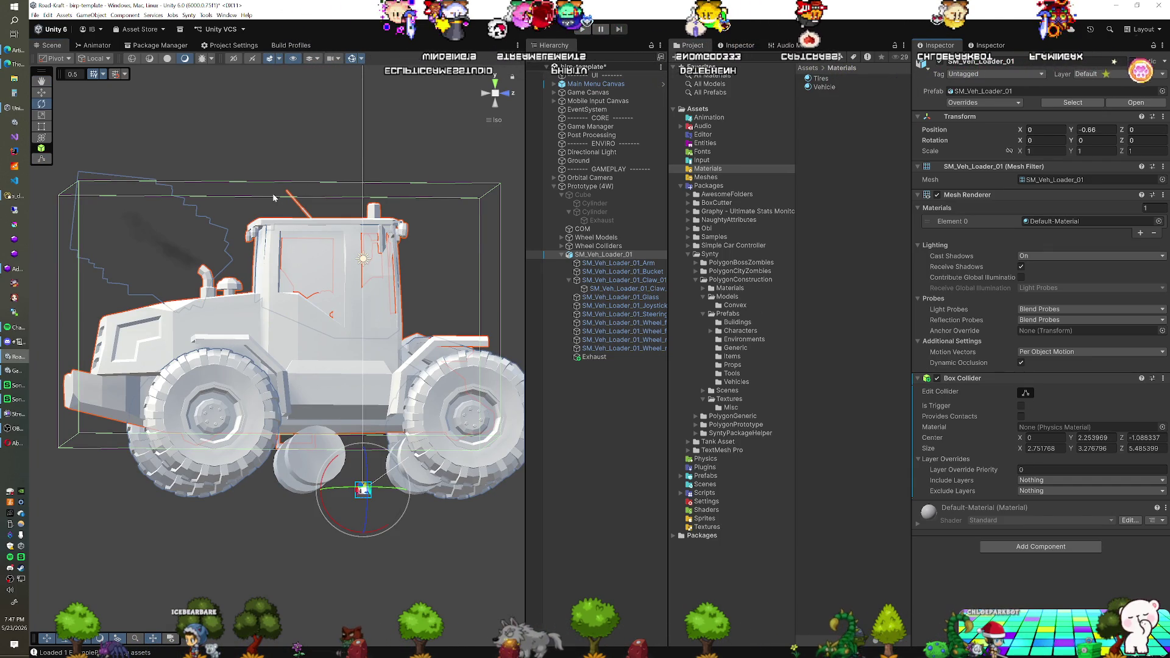
mouse_move(289, 206)
left_mouse_down()
mouse_move(308, 358)
mouse_move(168, 351)
mouse_move(391, 351)
left_mouse_up()
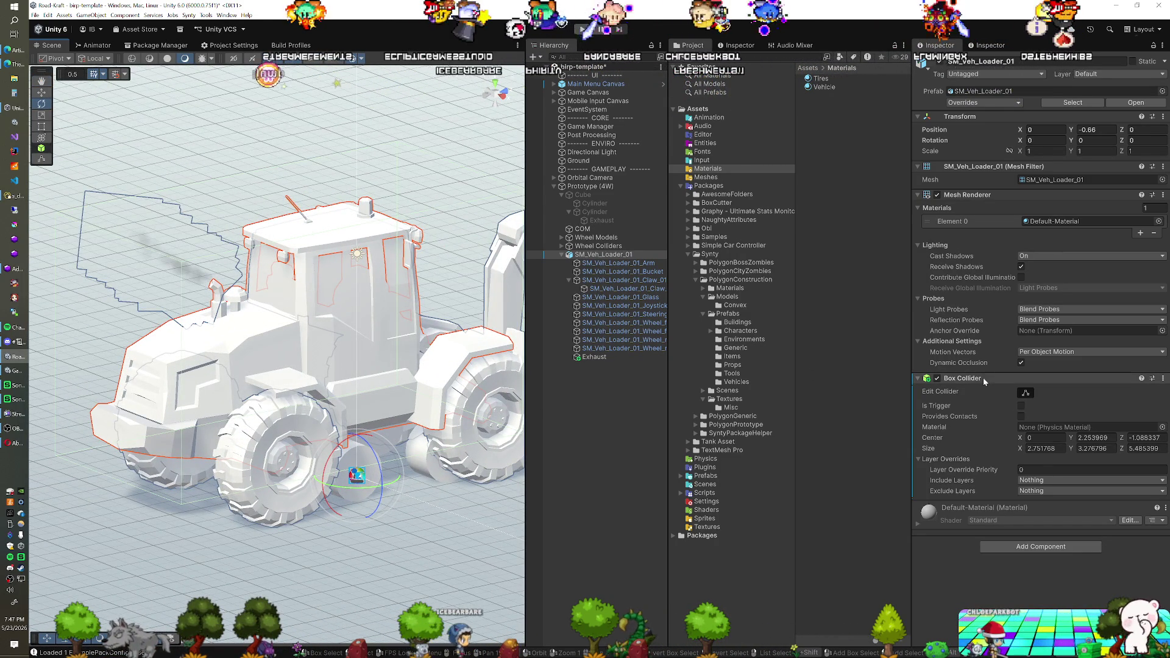
Step: Enable Edit Collider on the loader's Box Collider, with flatter shading and a front-left view
left_click(1026, 393)
mouse_move(341, 396)
left_mouse_down()
mouse_move(271, 364)
mouse_move(288, 126)
left_mouse_up()
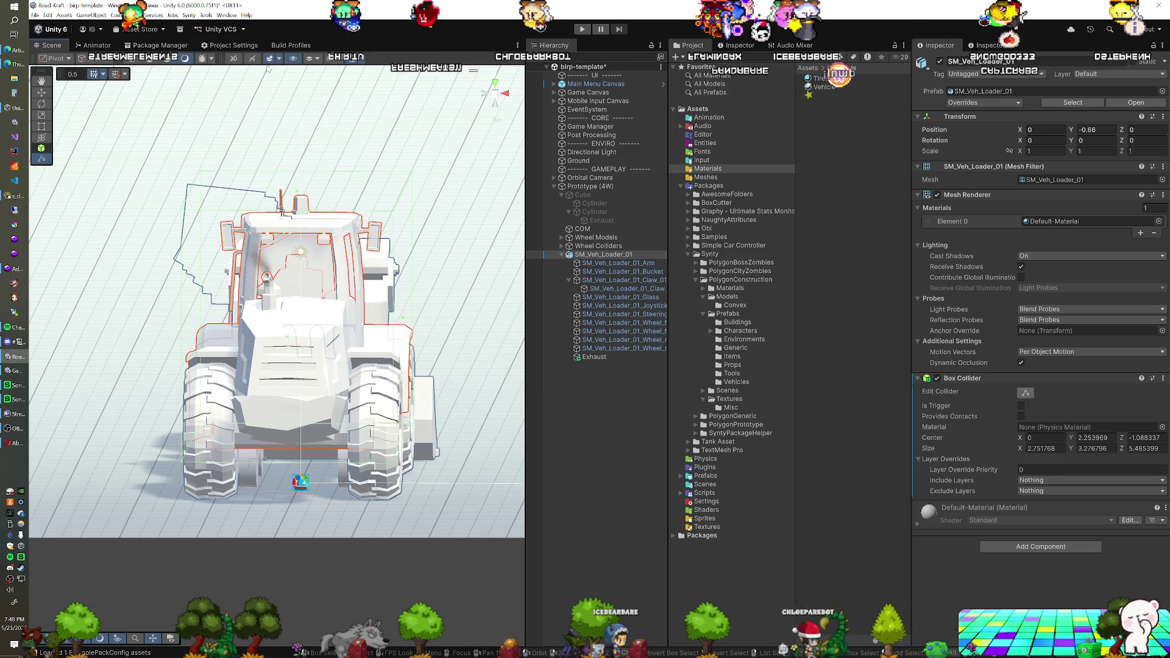
left_click(169, 59)
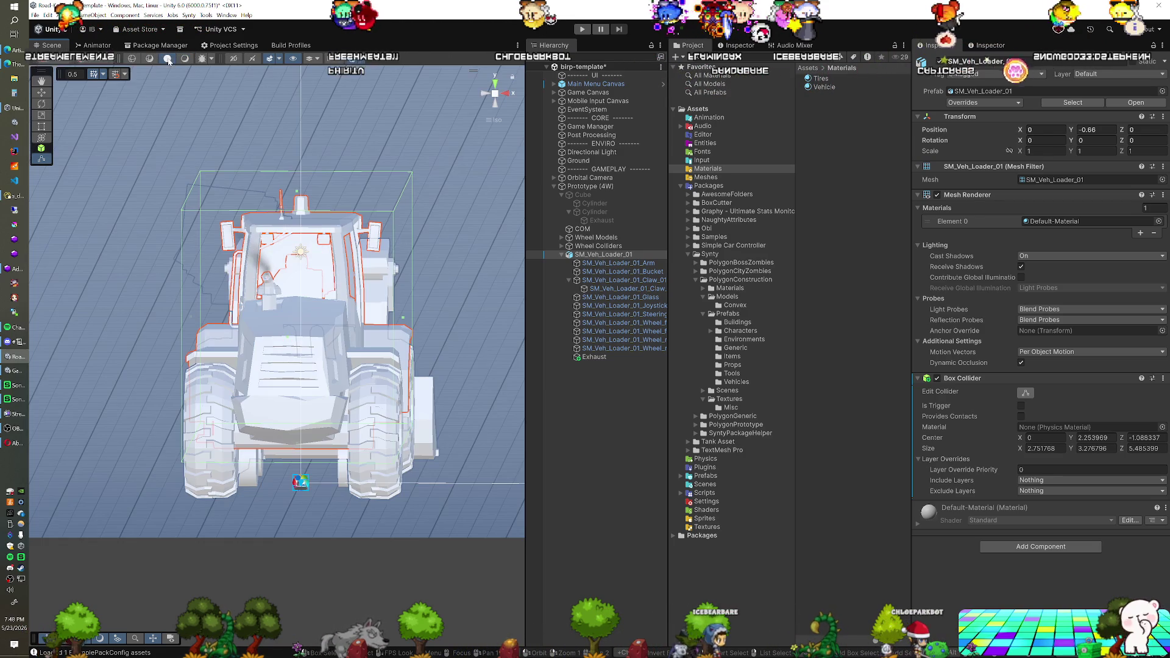
mouse_move(364, 248)
left_mouse_down()
mouse_move(287, 254)
mouse_move(266, 293)
left_mouse_up()
left_click(1026, 394)
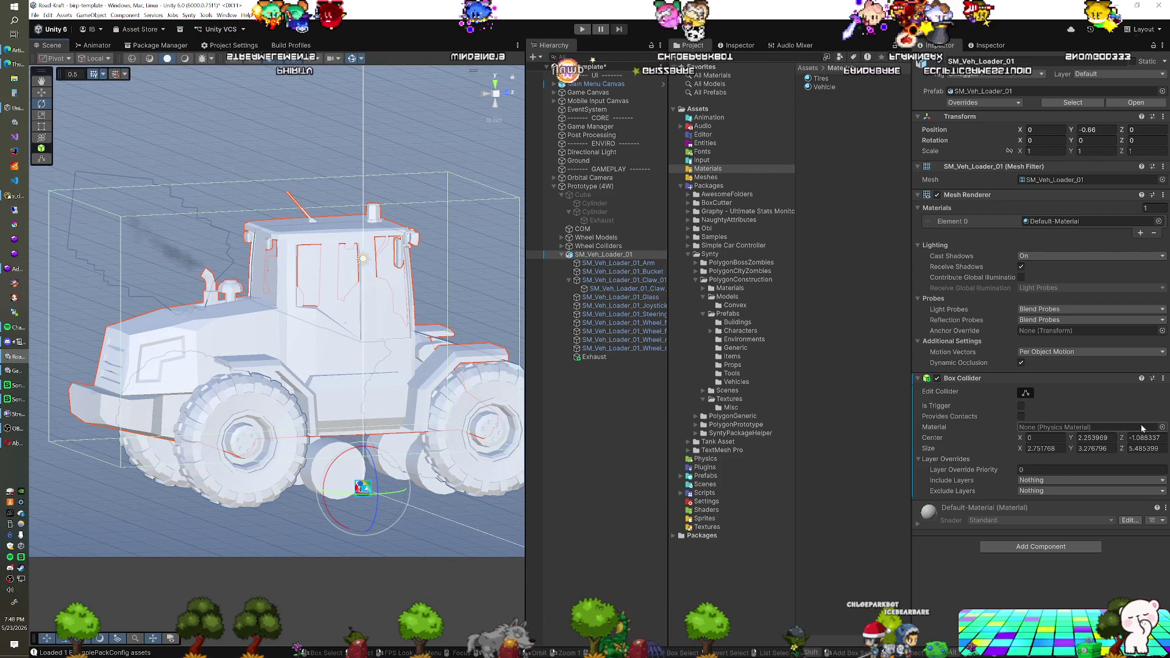
left_click(628, 251)
left_click(1024, 394)
left_click(1026, 394)
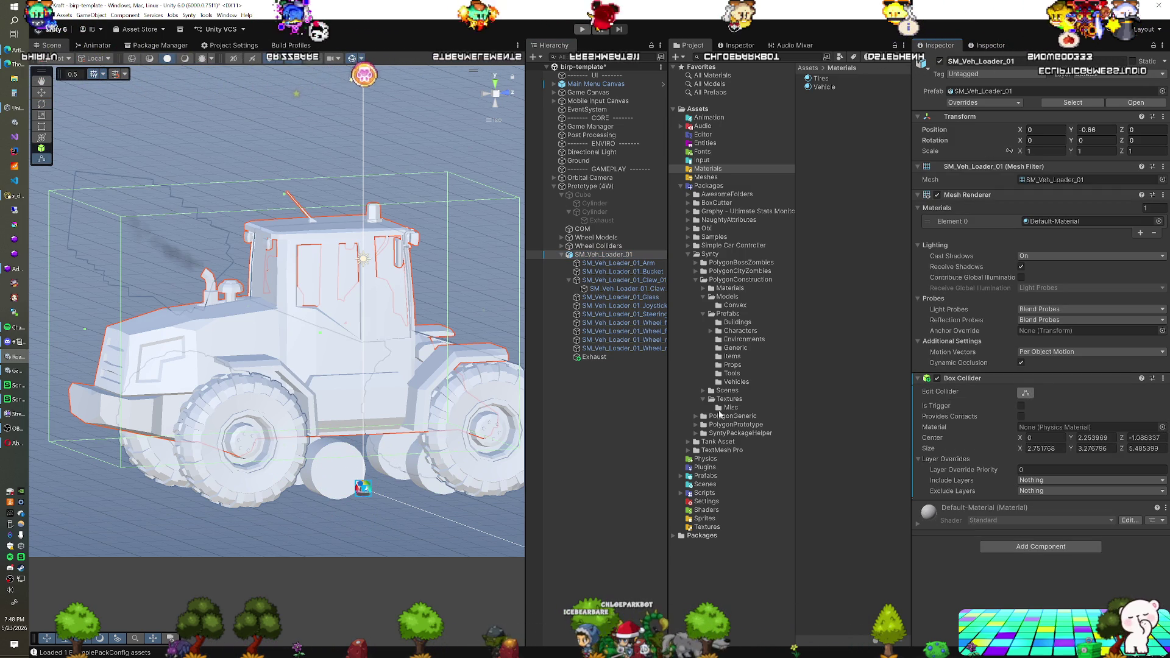
Step: Drag the collider faces to fit the body: height about 2.56, length about 5.45
left_click_drag(284, 197, 284, 235)
left_click_drag(302, 275, 321, 259)
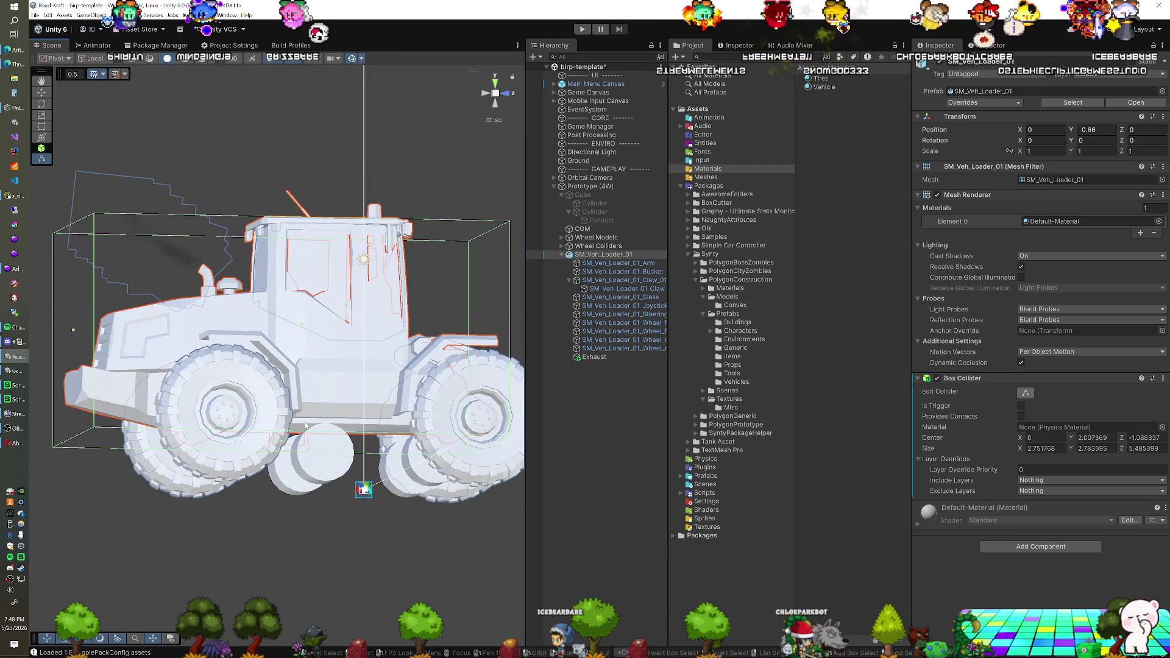
left_click_drag(275, 352, 3, 341)
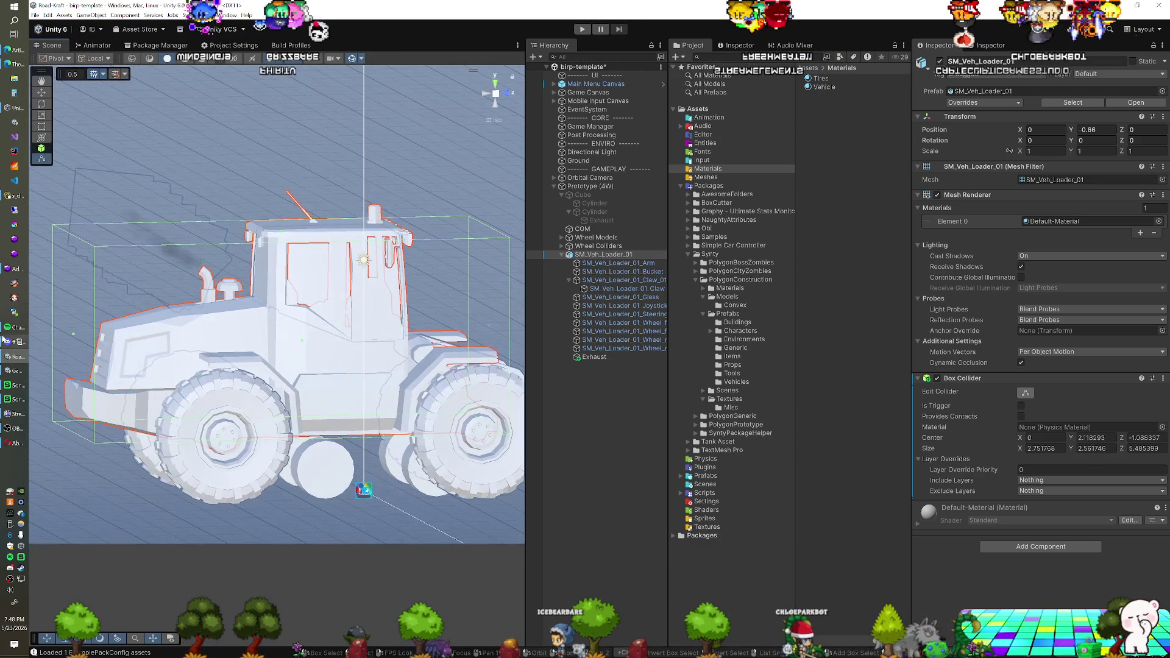
left_click_drag(105, 335, 268, 348)
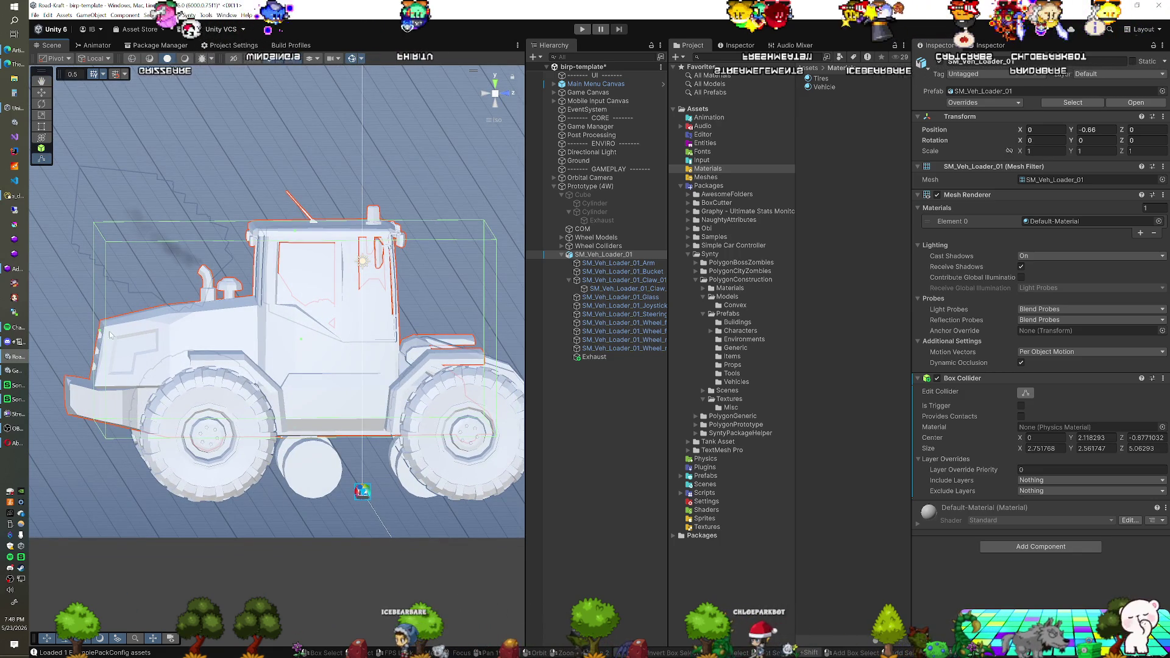
mouse_move(98, 333)
left_mouse_down()
mouse_move(224, 363)
mouse_move(266, 434)
mouse_move(299, 369)
mouse_move(353, 352)
left_mouse_up()
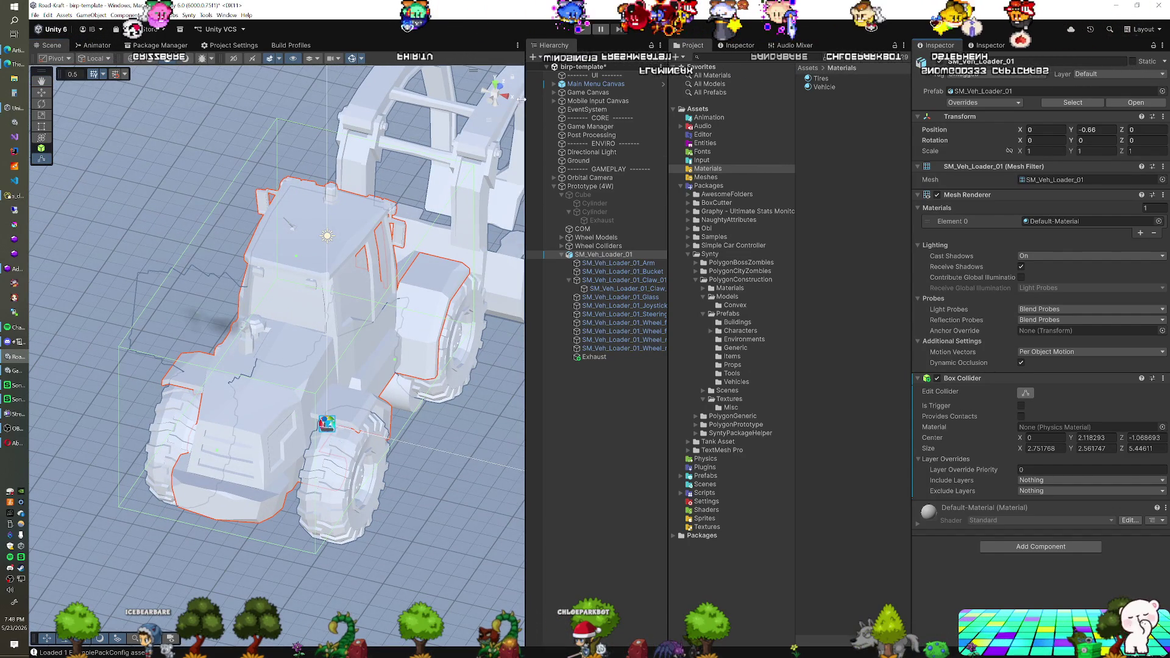
Step: Check the loader from top-down and angled views while narrowing its box collider to 1.26 wide
left_click_drag(494, 90, 506, 94)
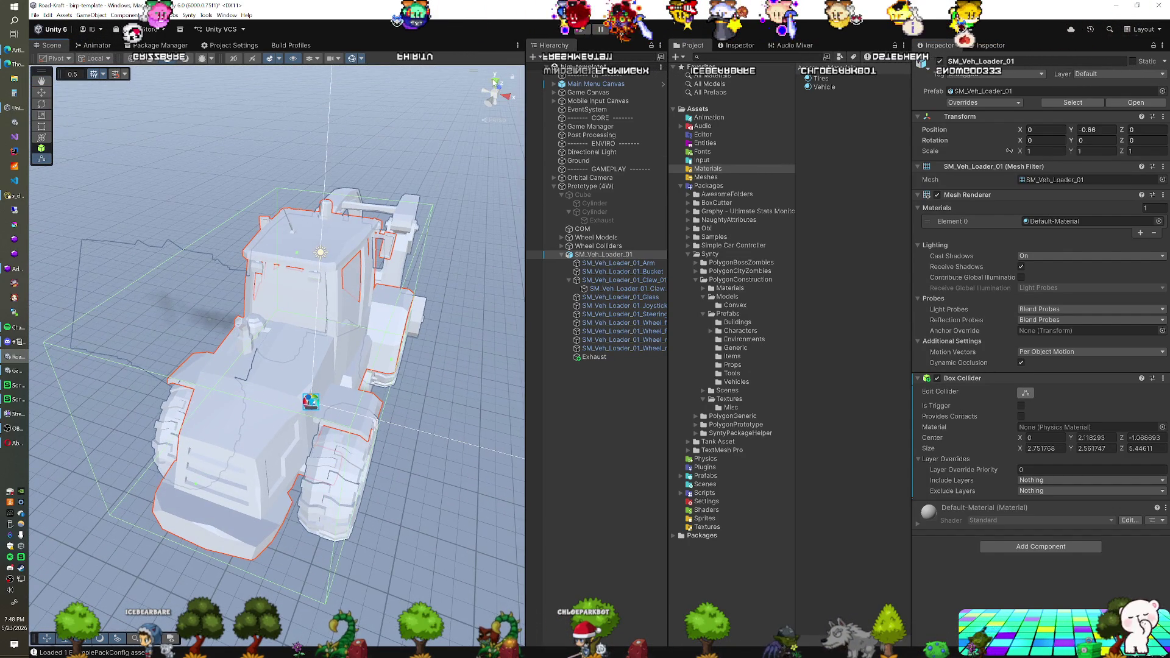
left_click(494, 79)
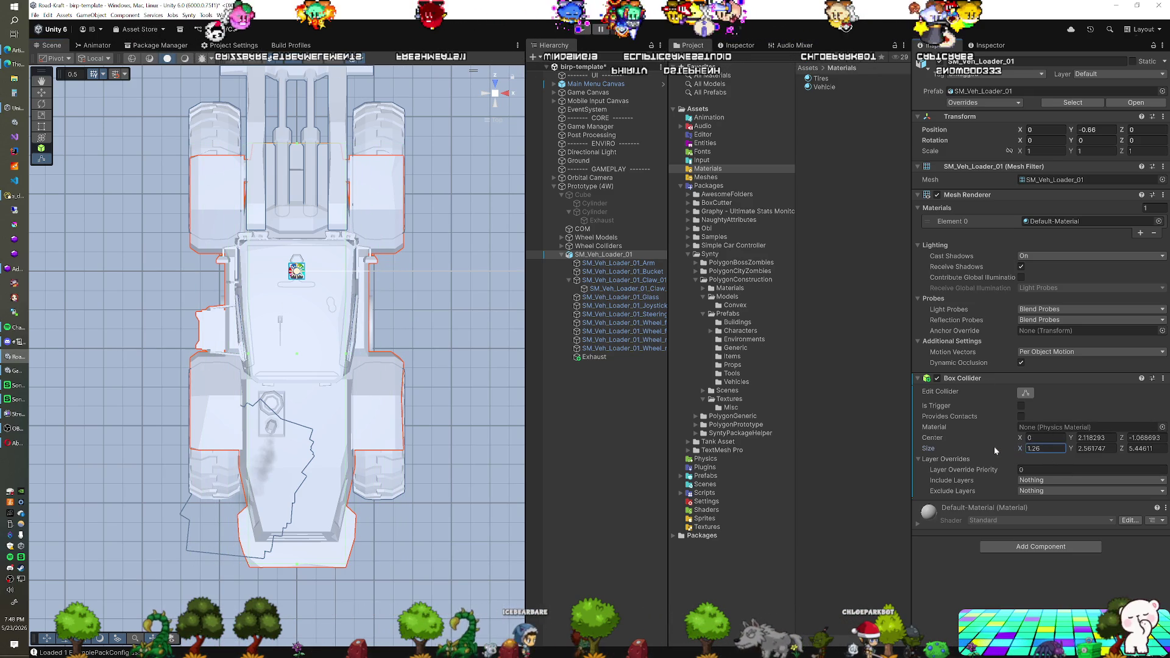
mouse_move(517, 439)
left_mouse_down()
mouse_move(177, 157)
mouse_move(434, 281)
mouse_move(320, 288)
mouse_move(341, 299)
left_mouse_up()
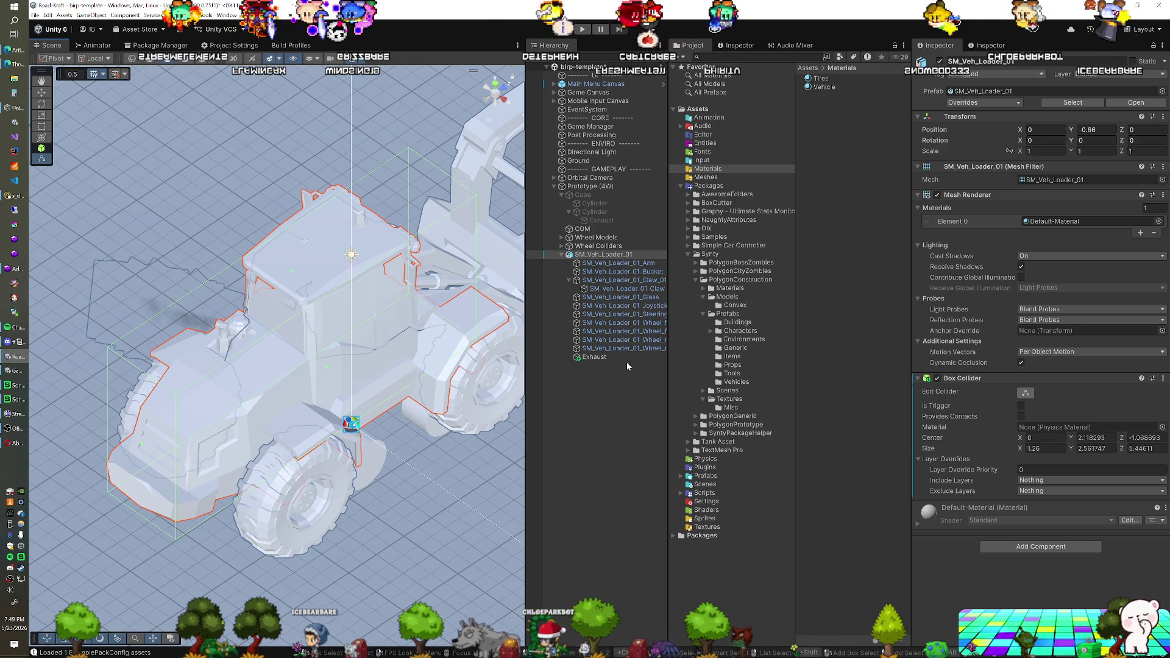
left_click(567, 238)
Step: Deactivate the Wheel Models group and snap to a right-side view of the loader
left_click(561, 237)
left_click(942, 61)
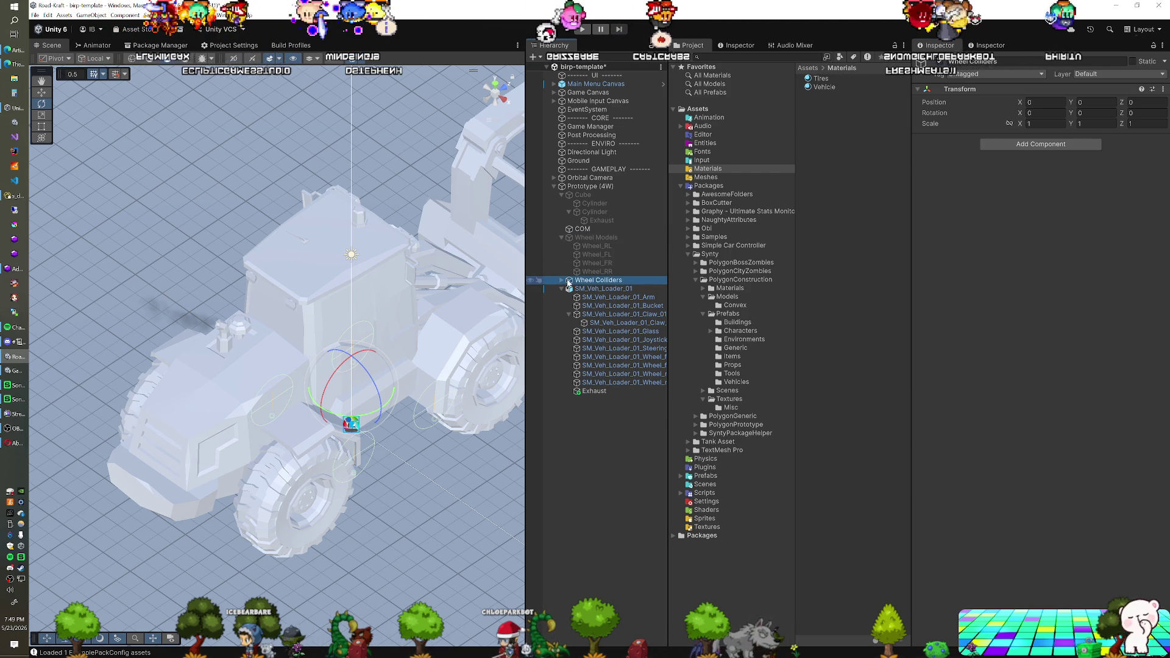
mouse_move(256, 268)
left_mouse_down()
mouse_move(285, 267)
mouse_move(275, 253)
left_mouse_up()
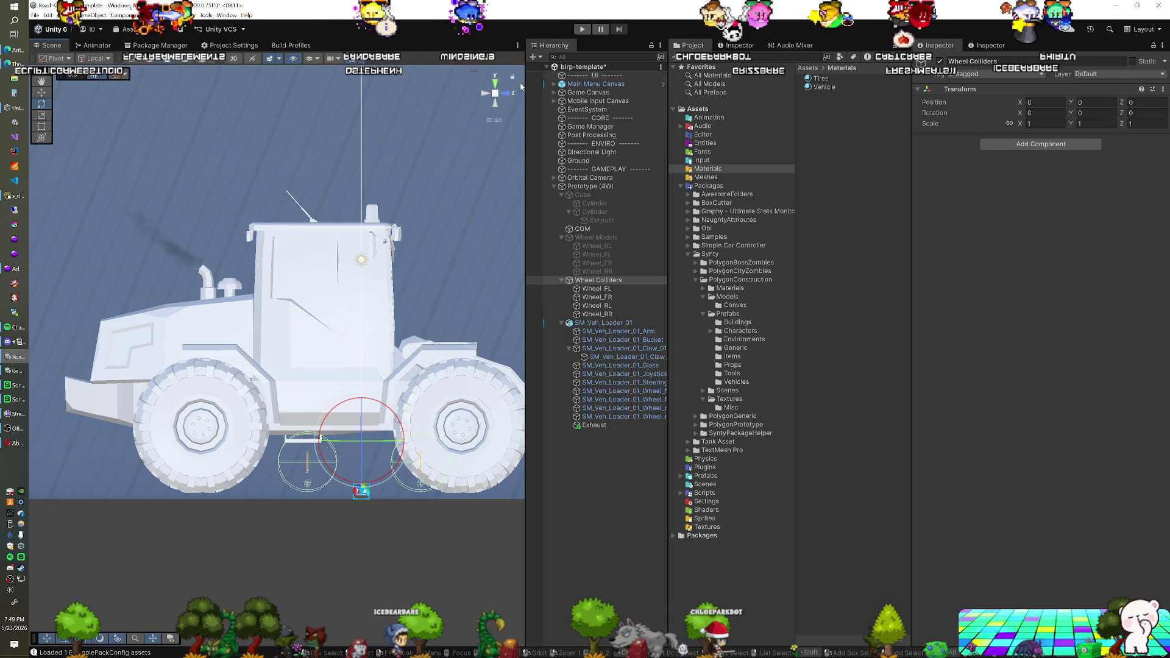
left_click(489, 95)
left_click(486, 94)
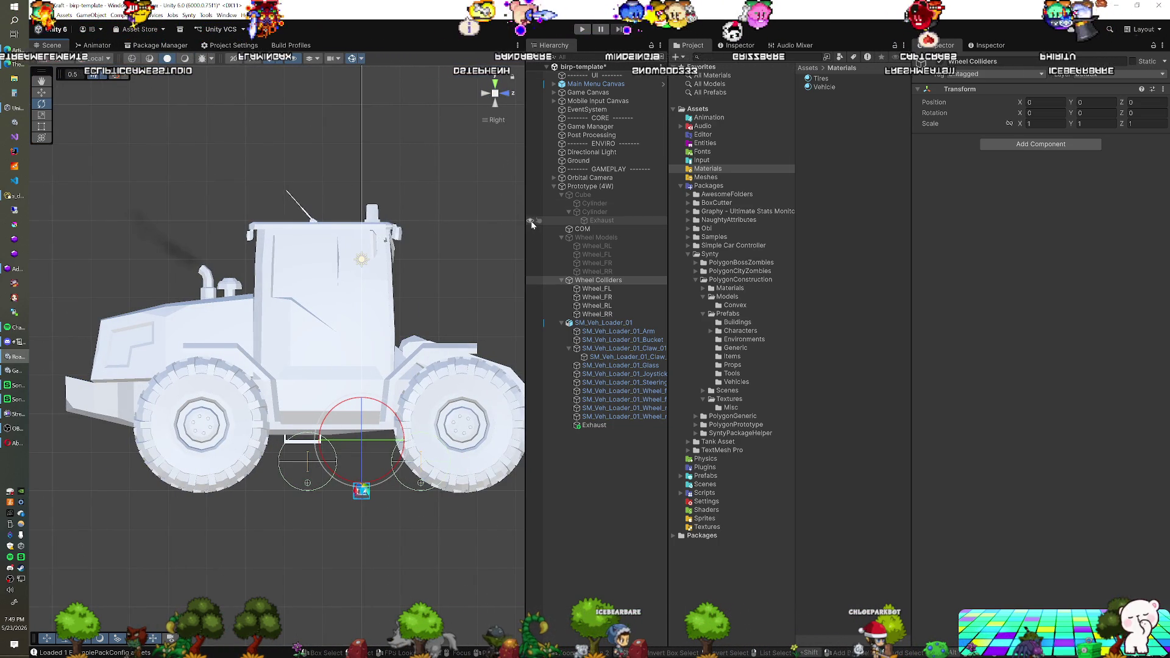
Step: Move SM_Veh_Loader_01 along Z to 0.651 over the wheel colliders, comparing with the COM object
left_click(582, 325)
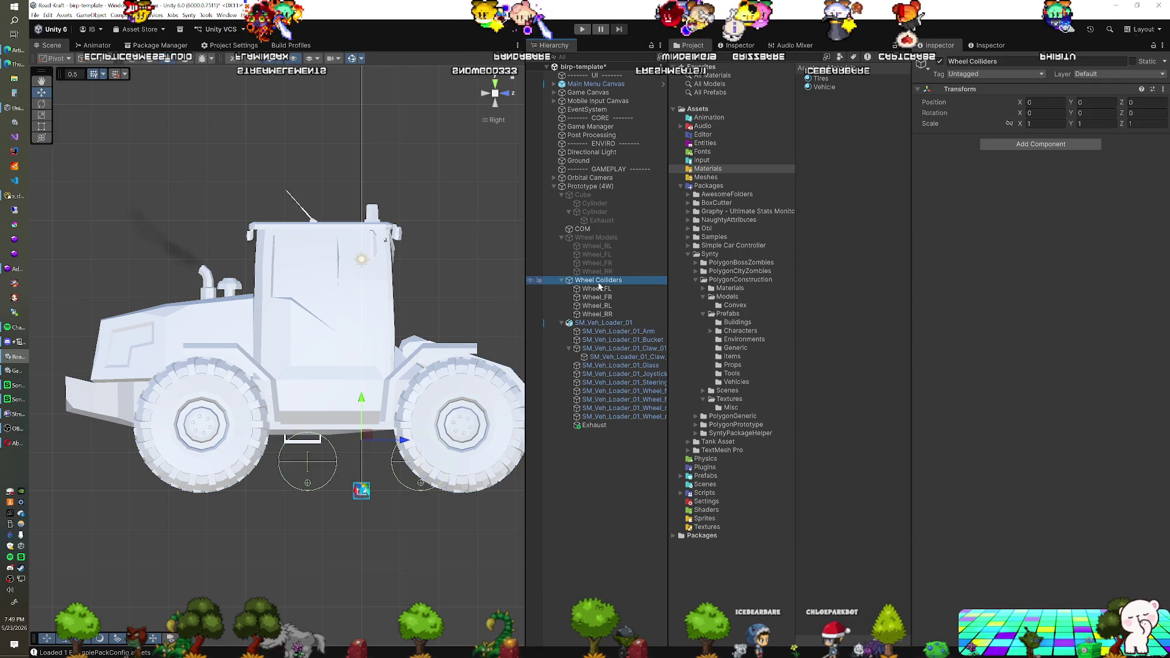
left_click(582, 229)
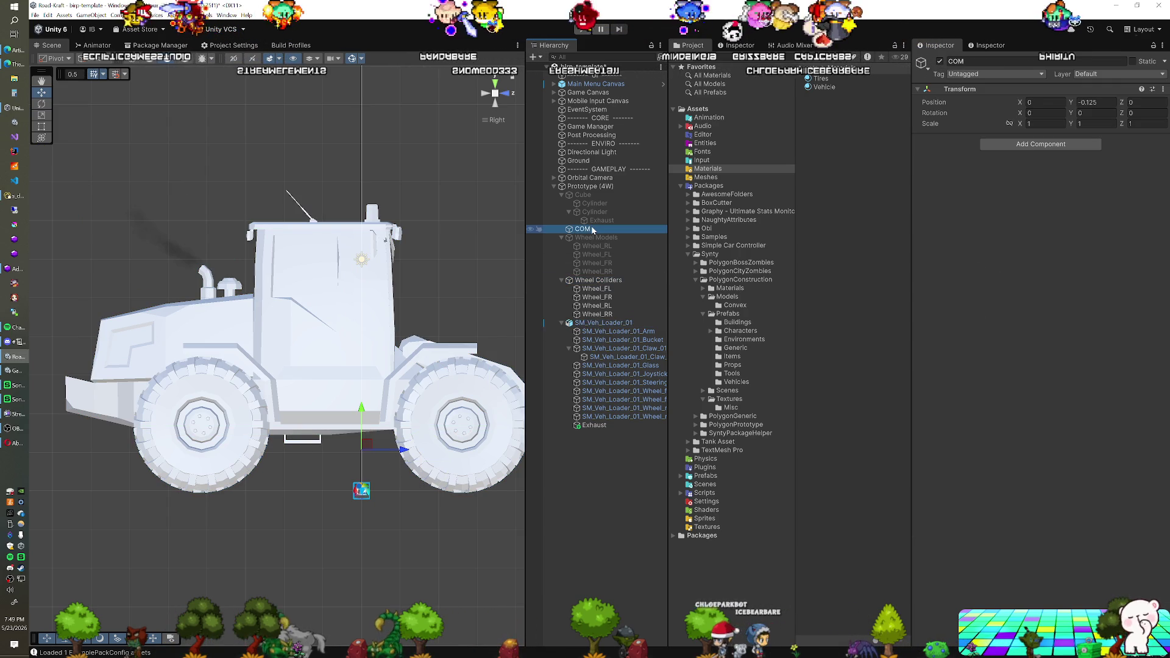
left_click(600, 323)
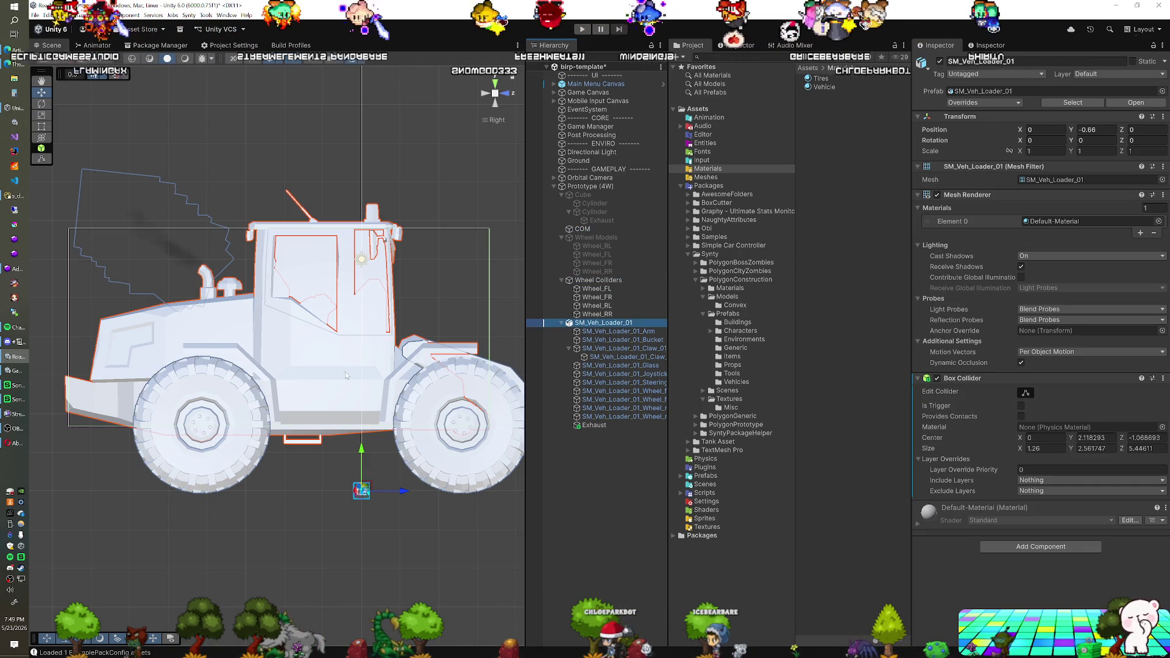
left_click_drag(402, 490, 453, 495)
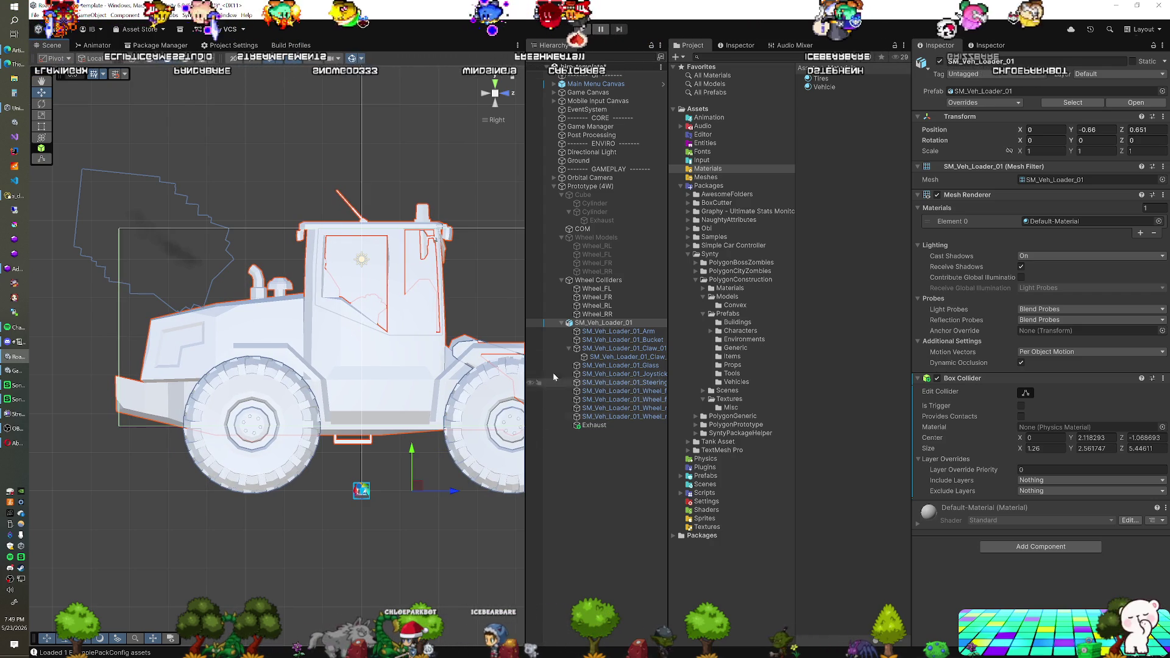
left_click(583, 230)
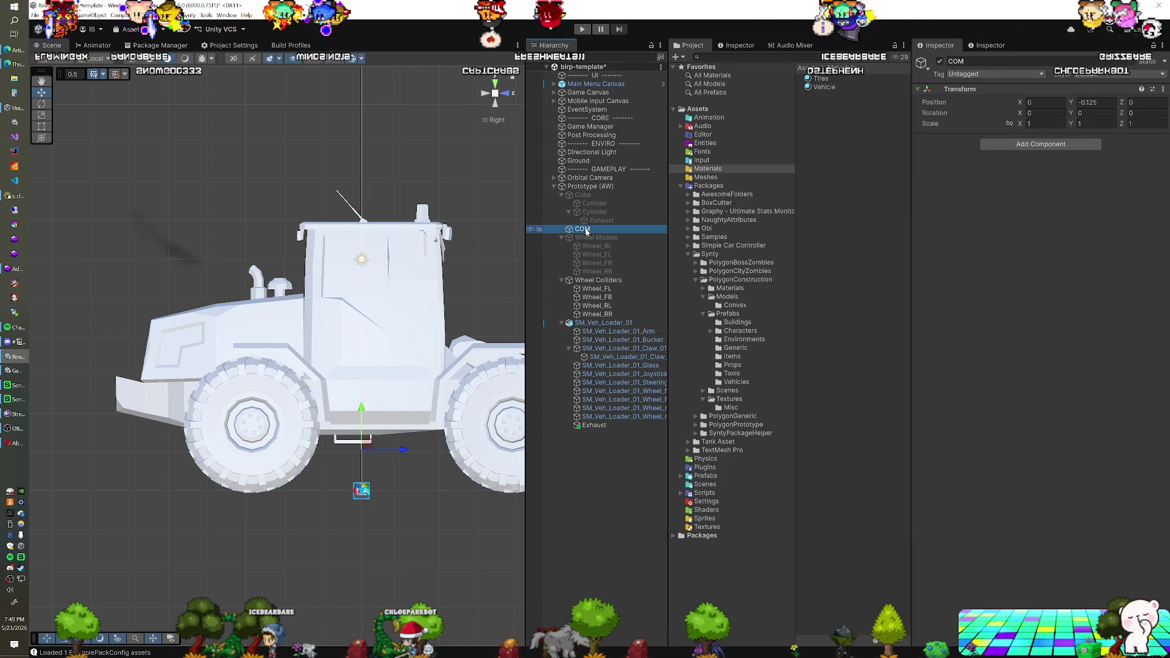
left_click(587, 324)
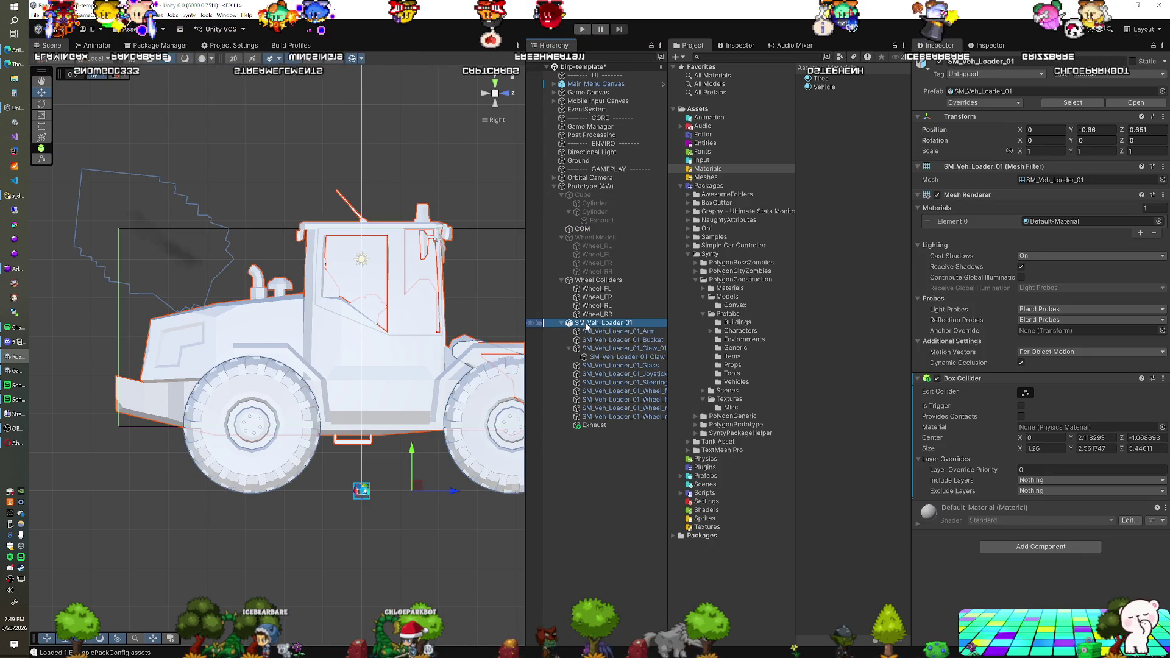
left_click(594, 289)
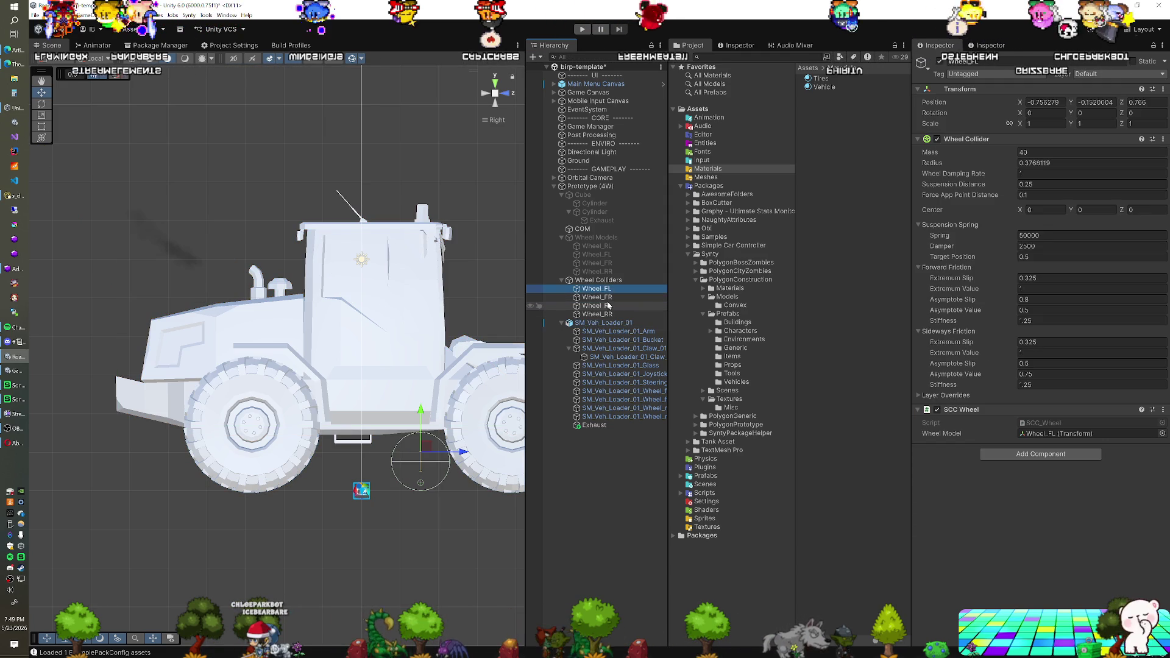
left_click_drag(408, 439, 293, 429)
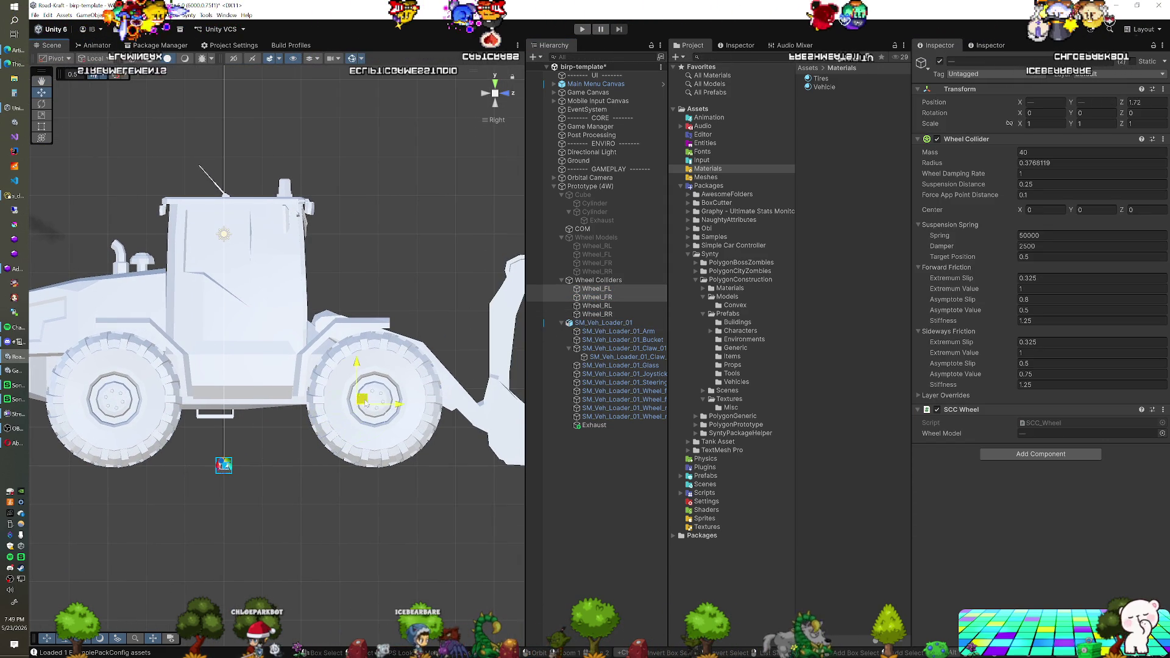
scroll(381, 395, "up", 5)
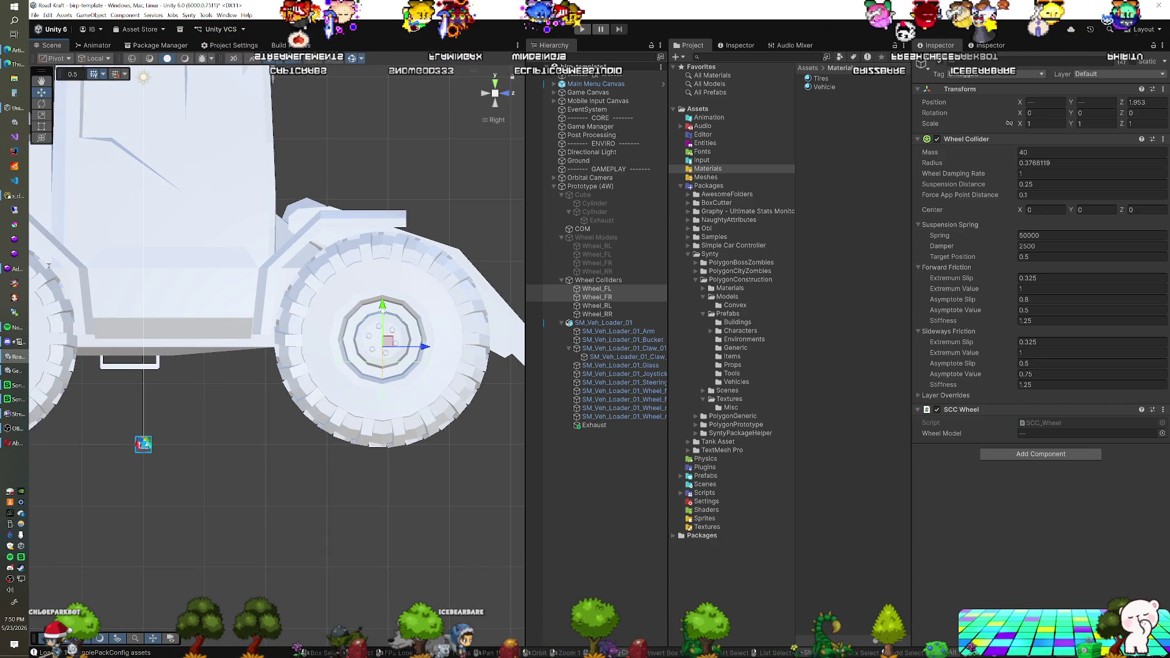
scroll(209, 367, "down", 7)
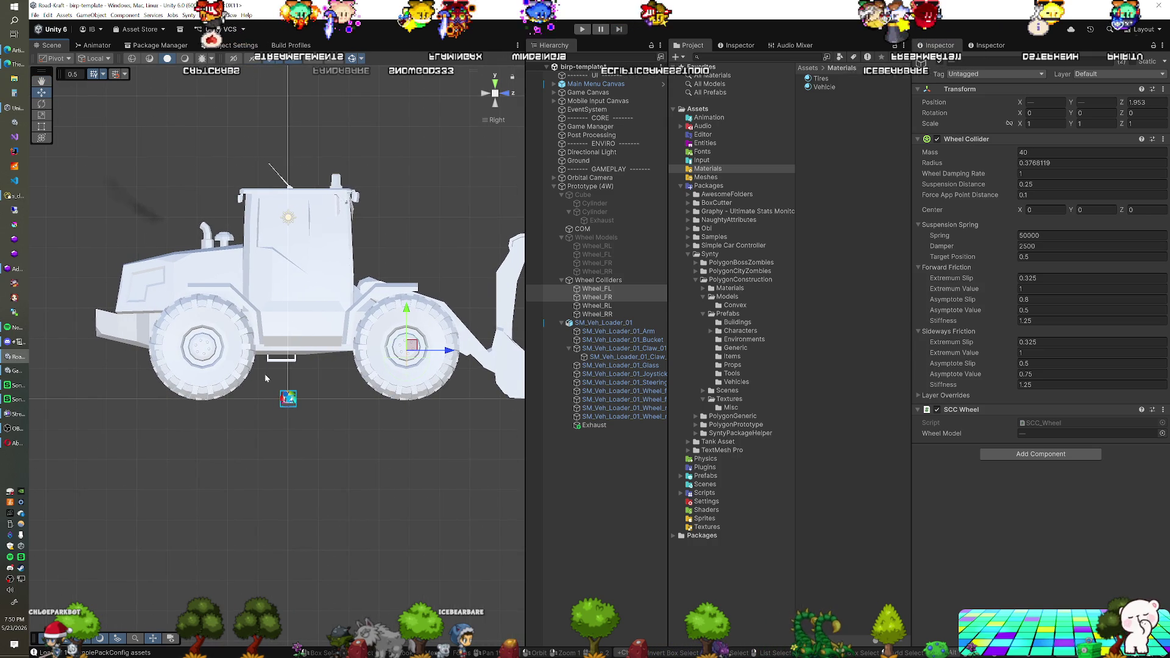
left_click(609, 314, "ctrl")
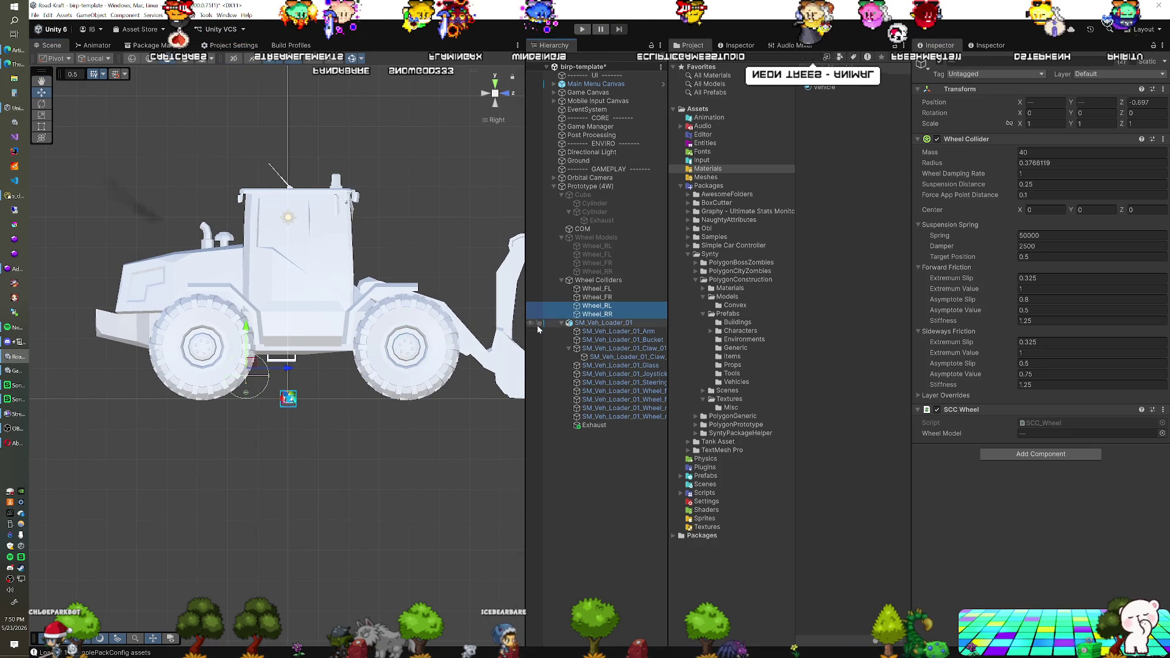
mouse_move(270, 379)
left_mouse_down()
mouse_move(388, 377)
mouse_move(323, 357)
mouse_move(326, 344)
left_mouse_up()
scroll(388, 378, "up", 2)
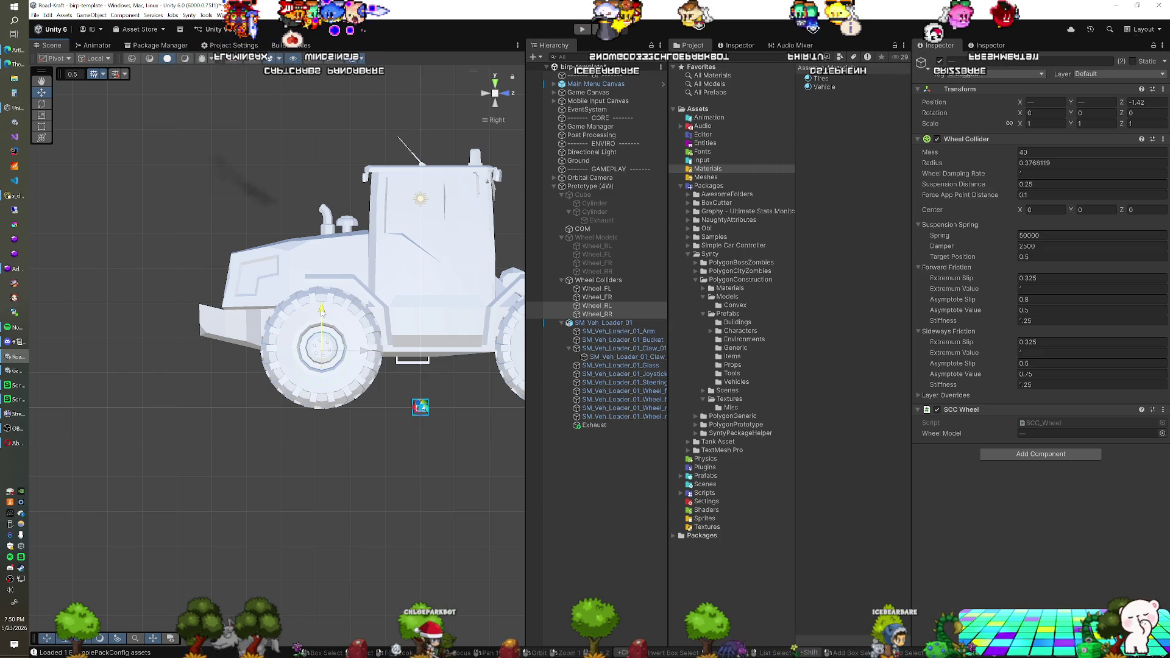
left_click_drag(510, 309, 407, 317)
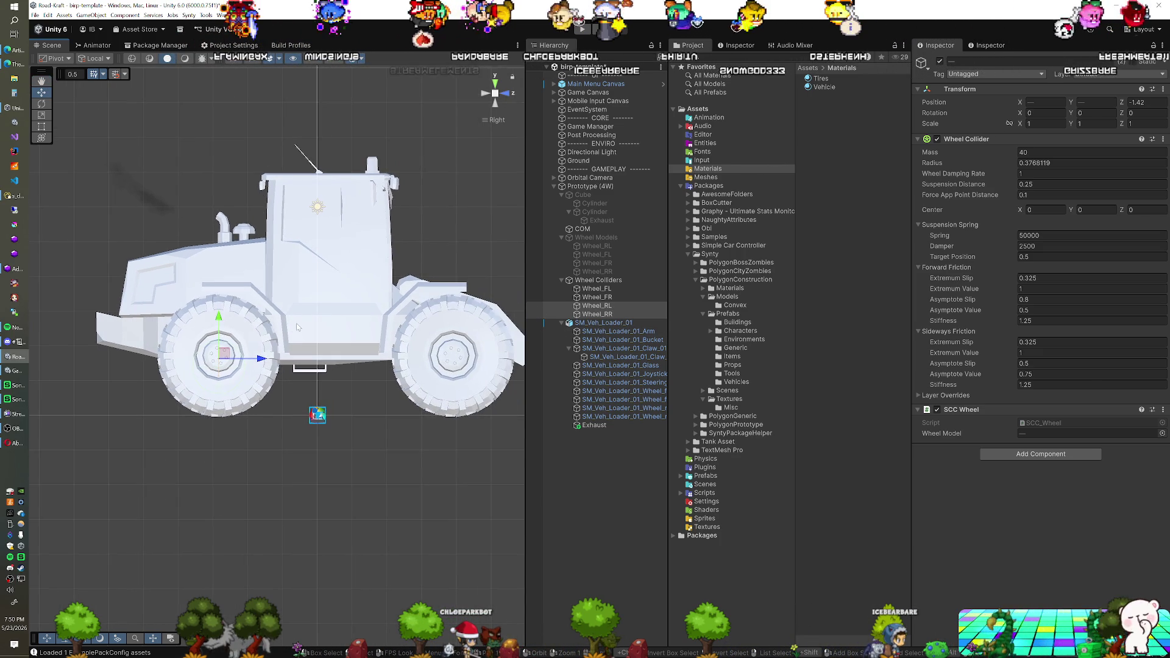
left_click(610, 290)
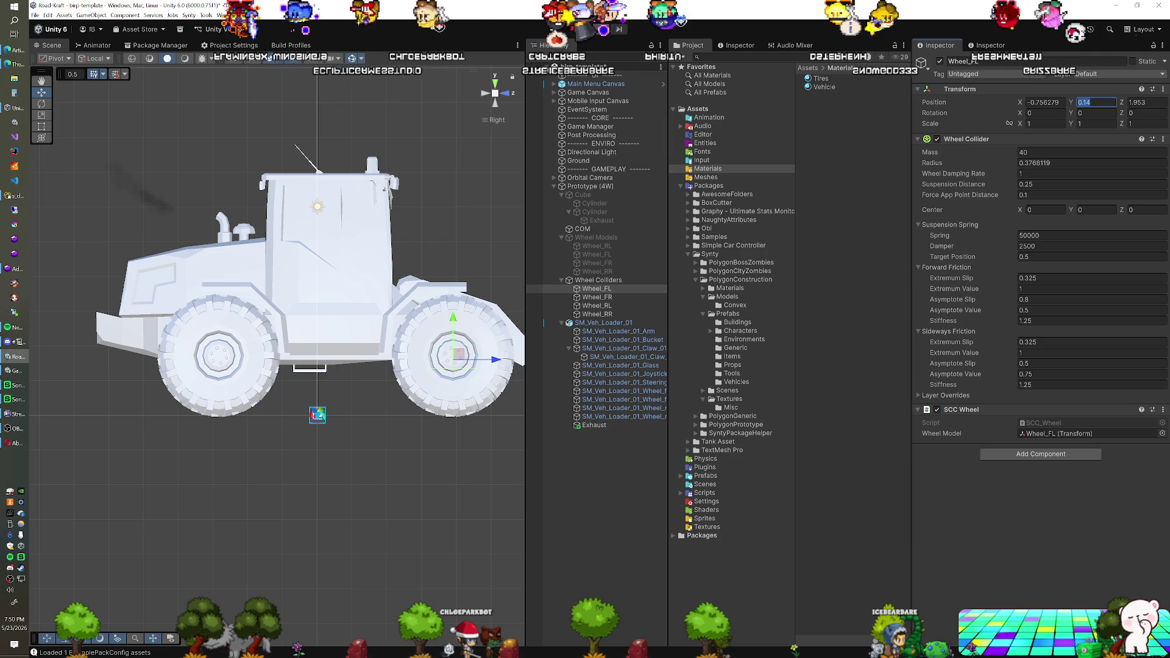
Step: Set the selected wheel colliders' Position Y to 0.14
left_click(605, 306, "shift")
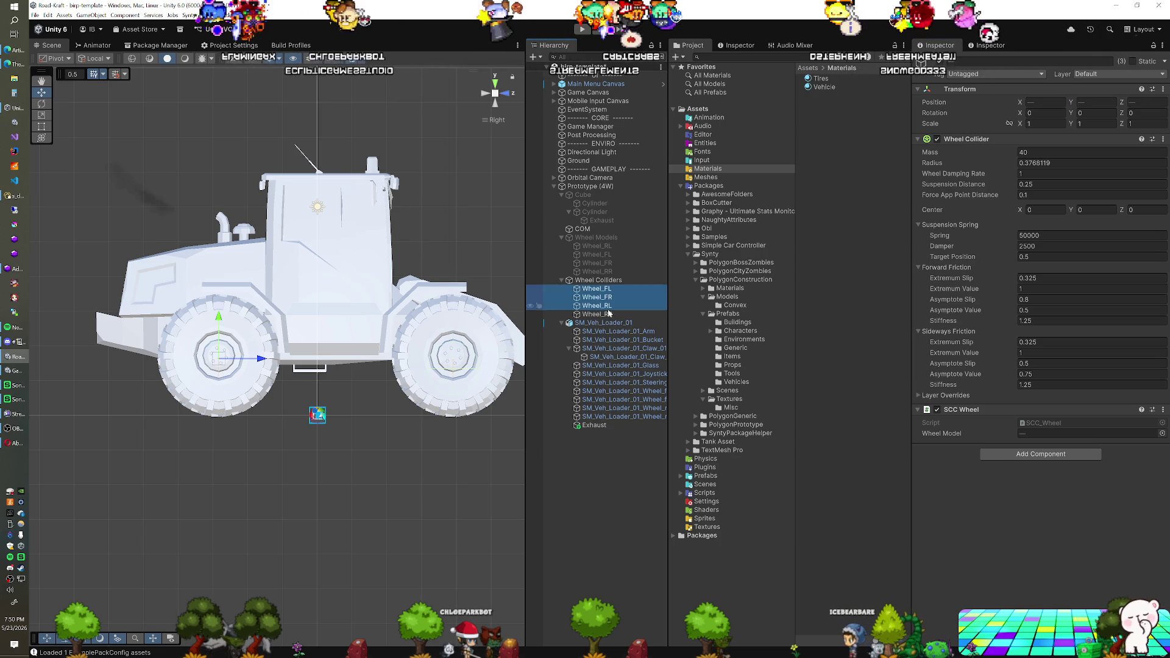
left_click(1095, 102)
type("0.14")
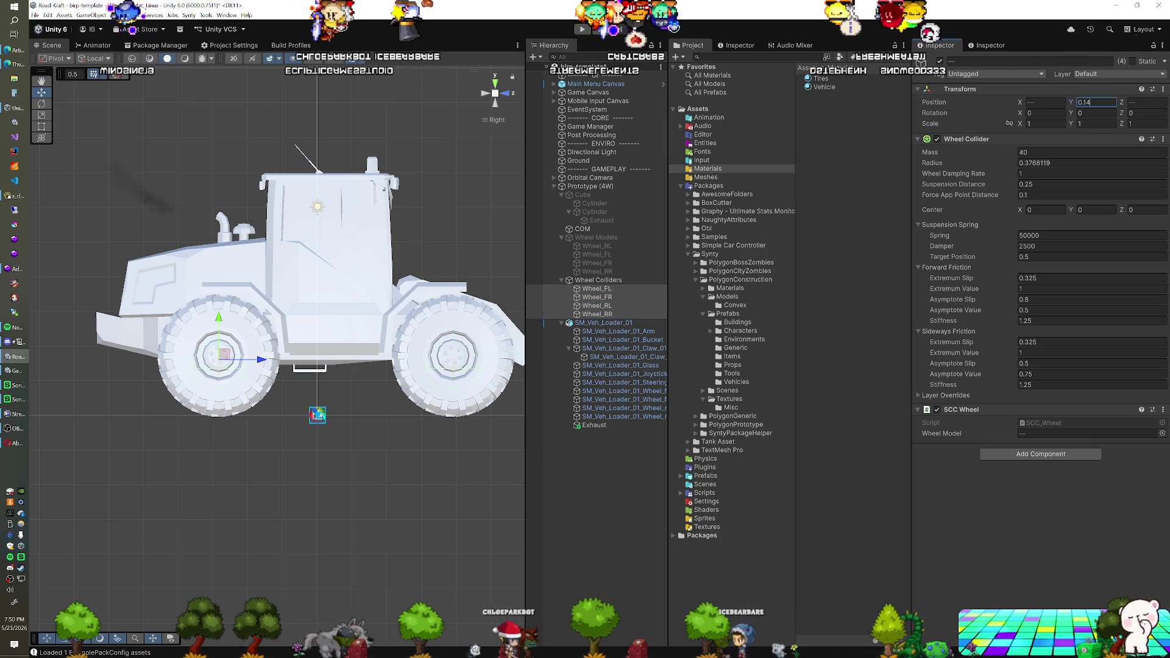
Step: Place the left wheel colliders at X -1.16 and the right ones at X 1.16
left_click(495, 86)
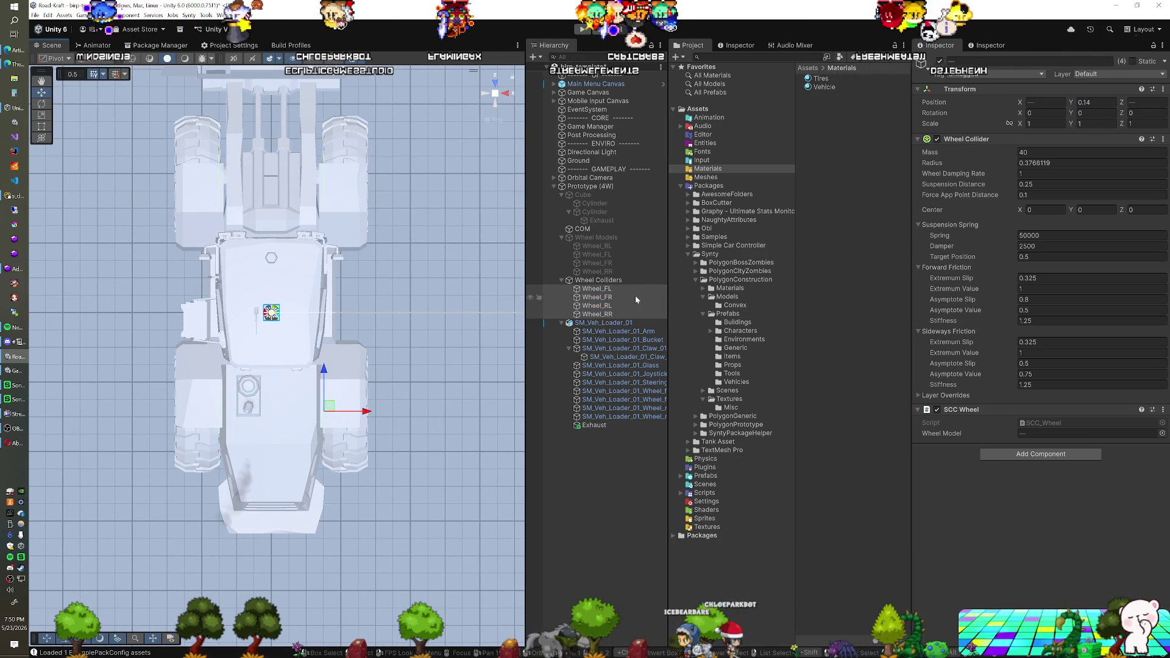
left_click(623, 288)
left_click(613, 305, "ctrl")
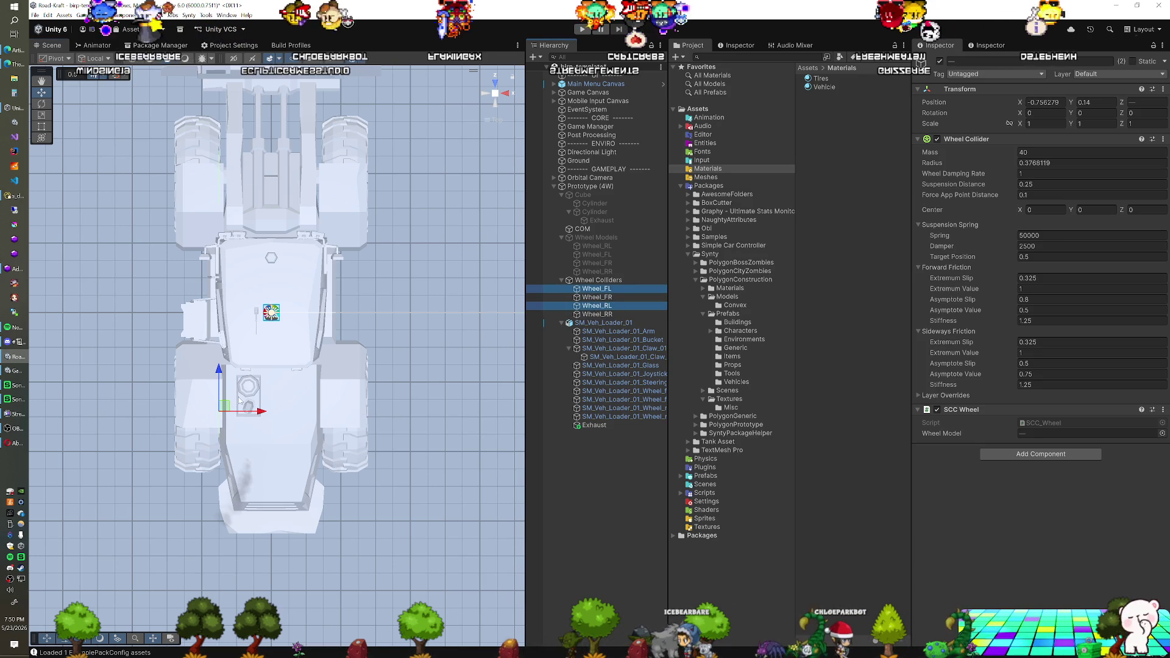
left_click_drag(259, 411, 232, 417)
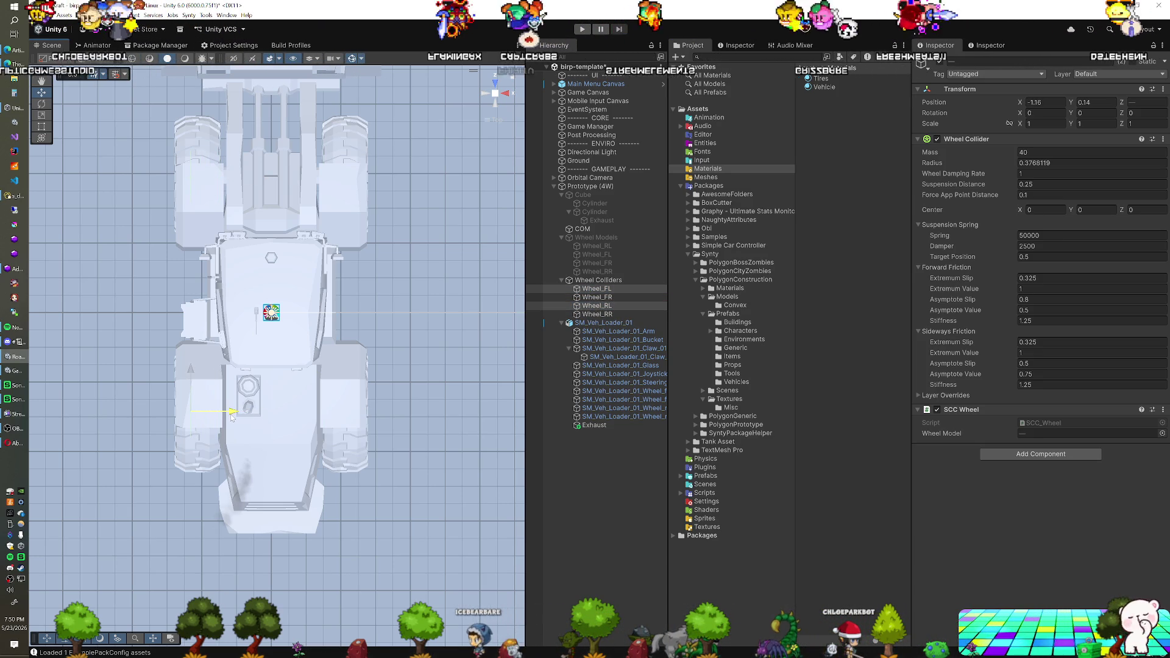
left_click(1047, 102)
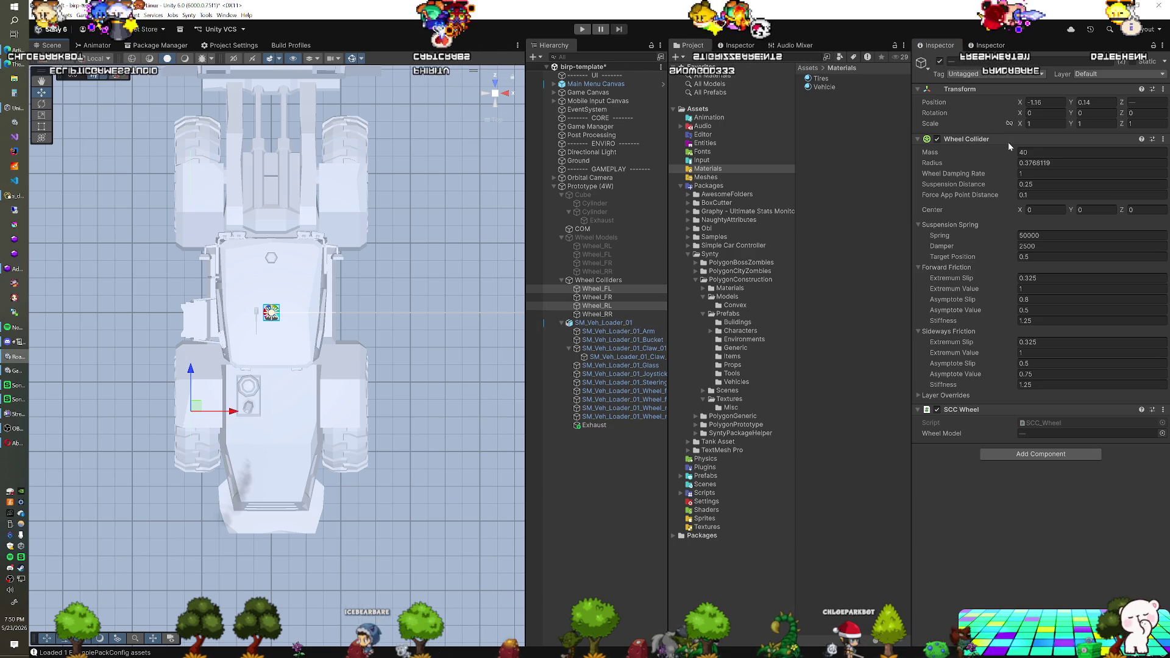
left_click(597, 297)
left_click(597, 313, "shift")
left_click(1043, 102)
type("-1.16")
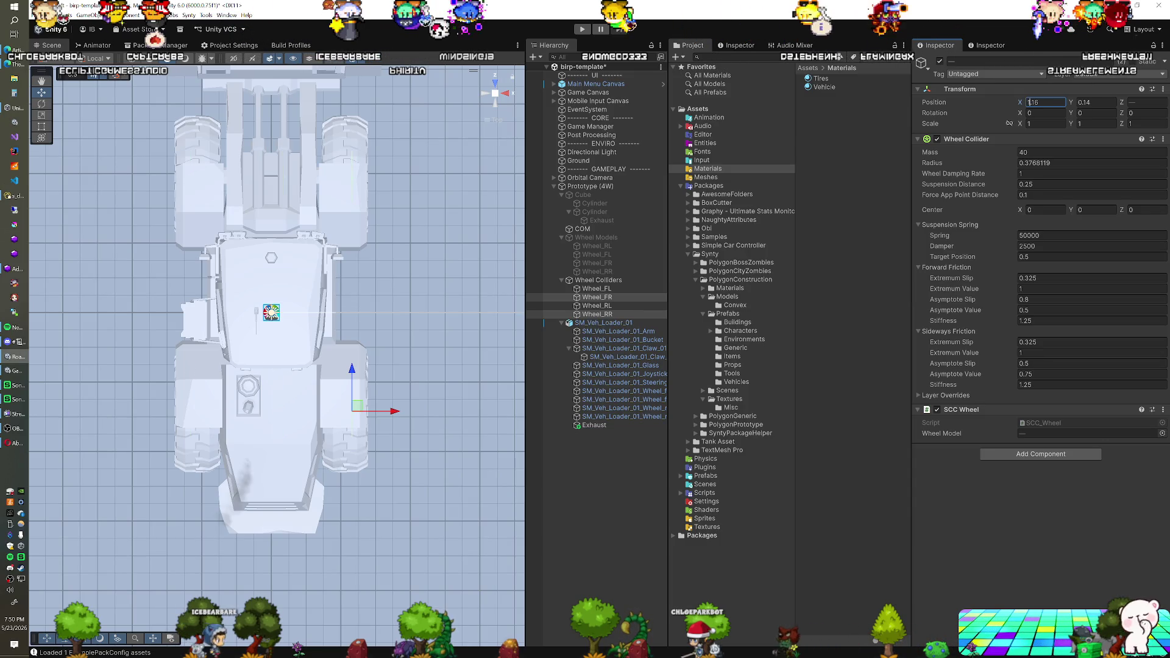
Step: In a lit side view, fit all four wheel colliders to the tyres with radius 0.89
left_click_drag(279, 366, 578, 231)
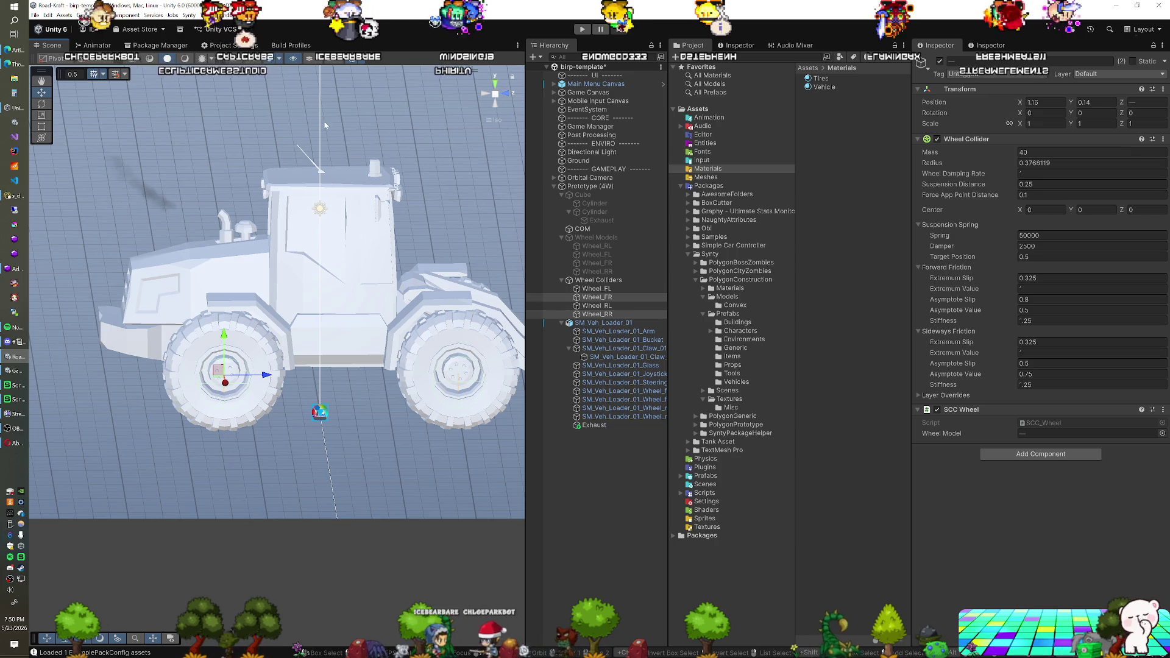
left_click(185, 58)
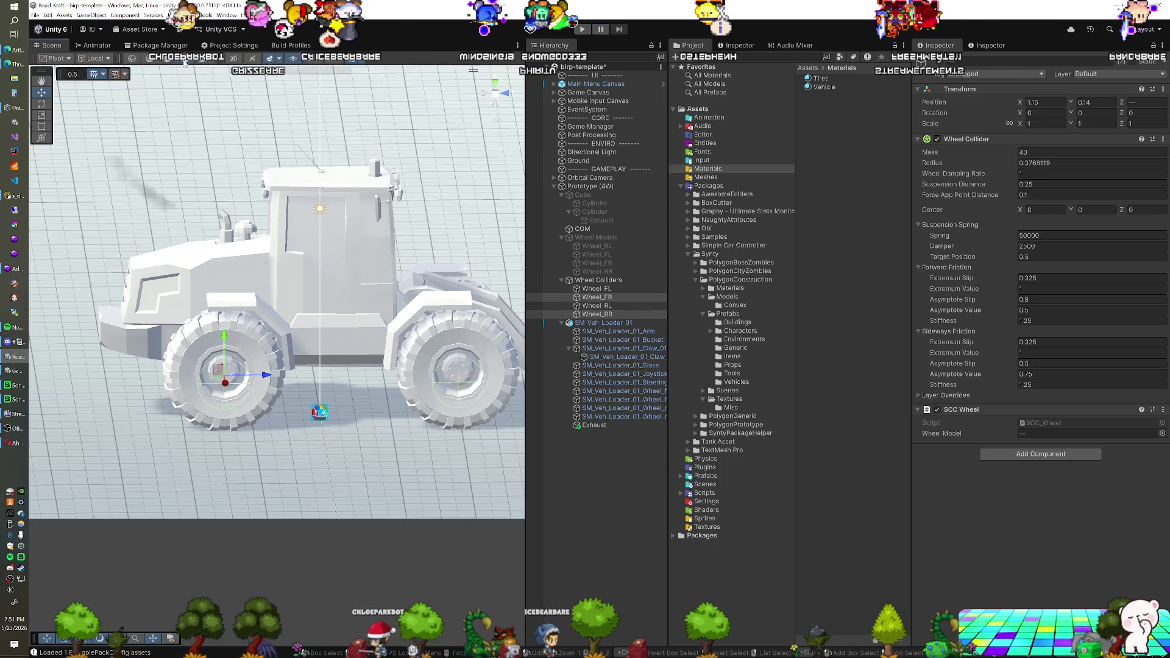
left_click(595, 289)
left_click(597, 313, "shift")
left_click(504, 98)
type("0.89")
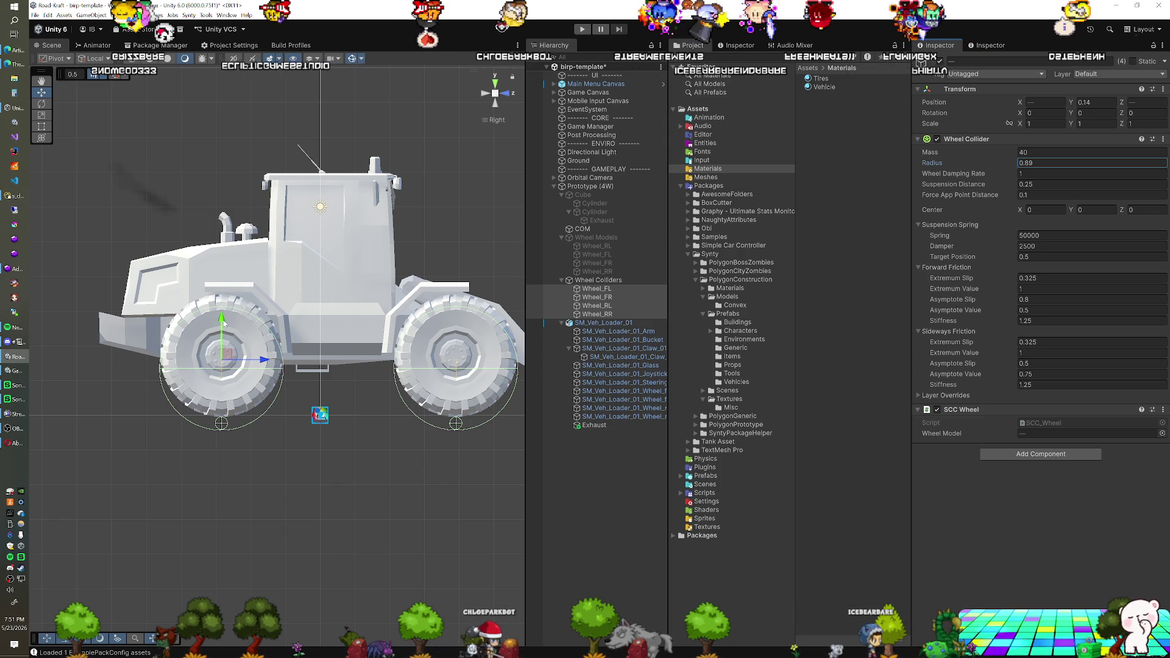
mouse_move(224, 326)
left_mouse_down()
mouse_move(223, 306)
mouse_move(323, 390)
mouse_move(437, 377)
mouse_move(393, 363)
left_mouse_up()
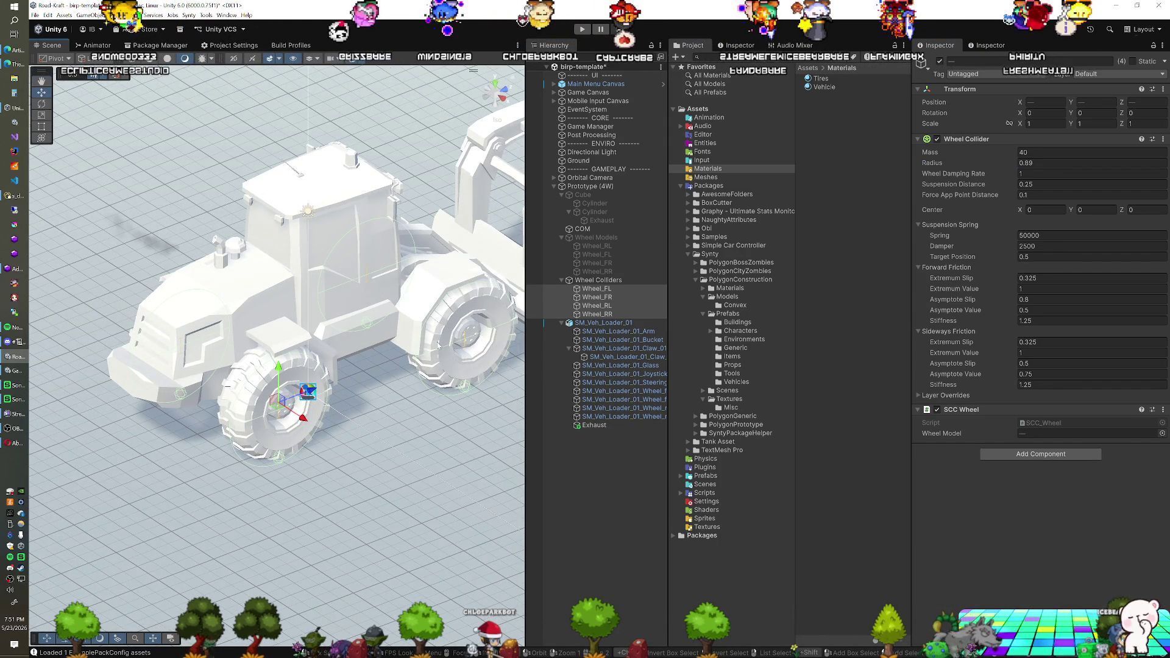
mouse_move(440, 346)
left_mouse_down()
mouse_move(374, 349)
mouse_move(324, 333)
mouse_move(301, 352)
mouse_move(235, 346)
left_mouse_up()
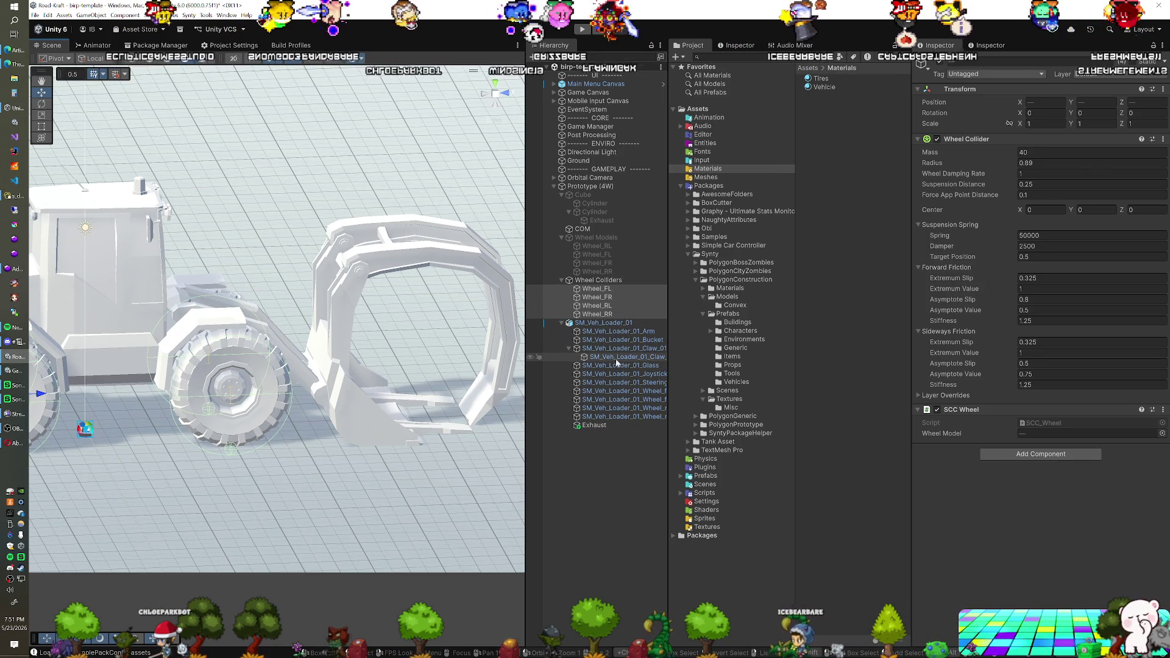
Step: Deactivate the loader's Claw_01 attachment so it disappears
left_click(621, 341)
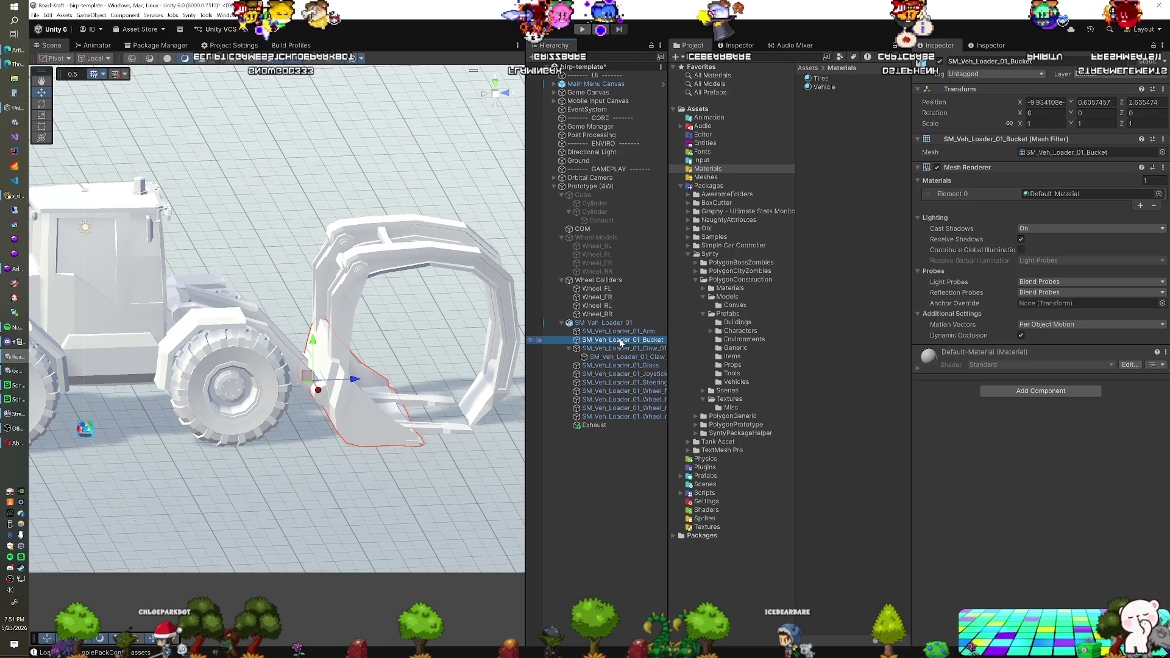
left_click(622, 348)
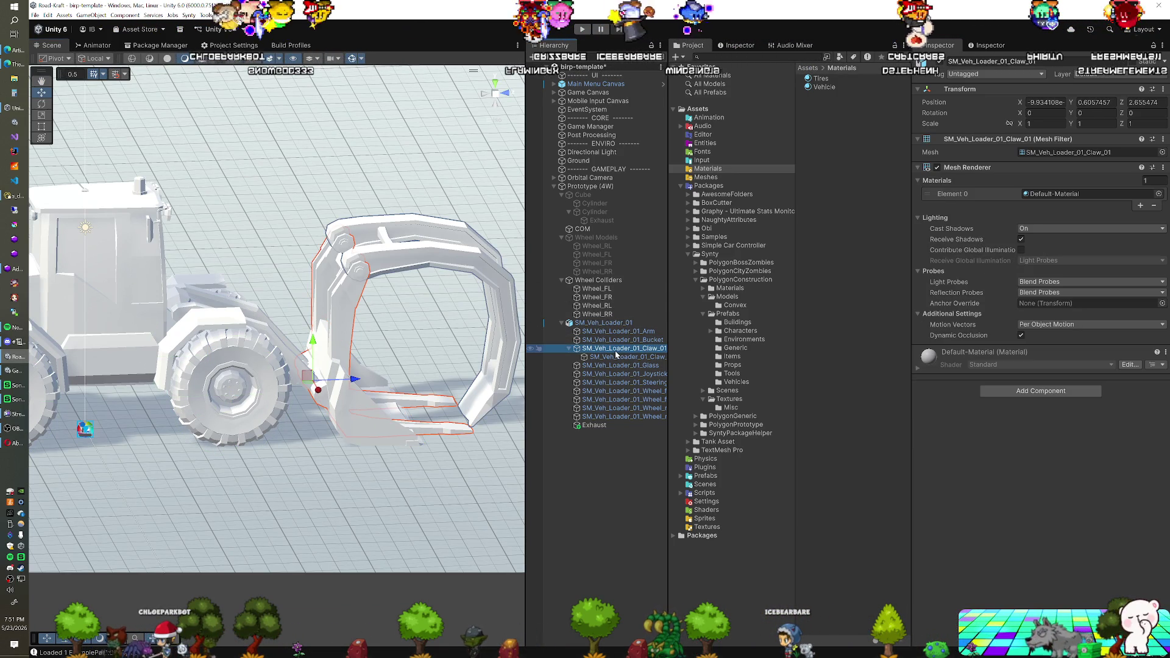
left_click(938, 62)
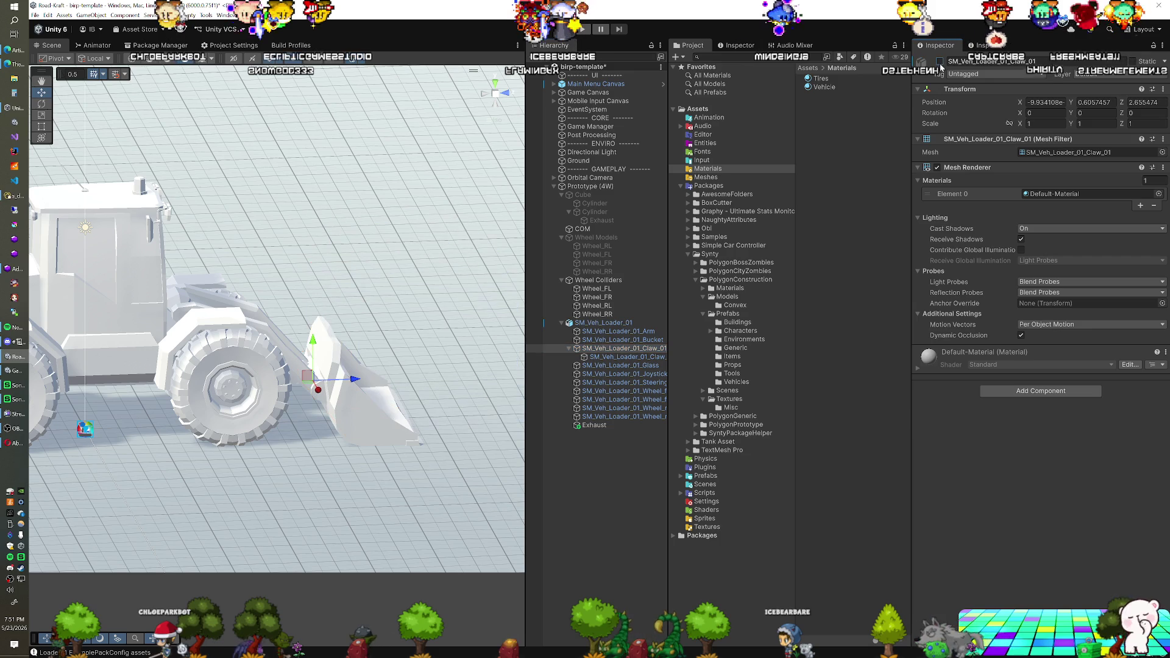
left_click_drag(476, 302, 420, 318)
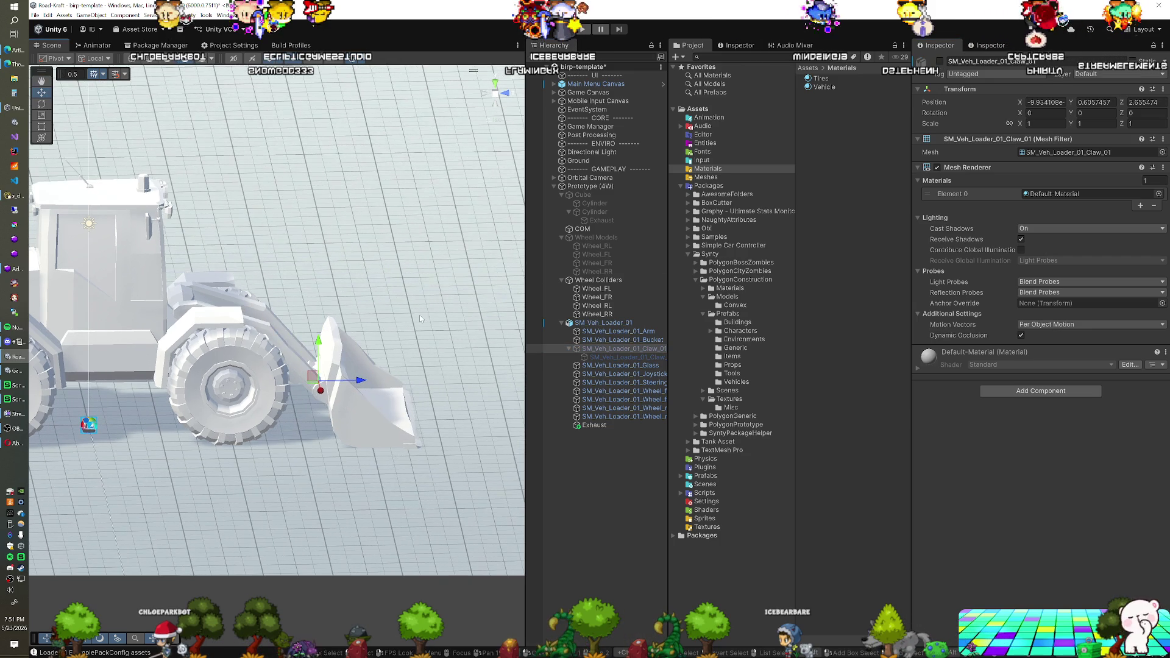
Step: Test-rotate the arm and undo it, then try reparenting the bucket under Claw_01 and dismiss the error
left_click(634, 331)
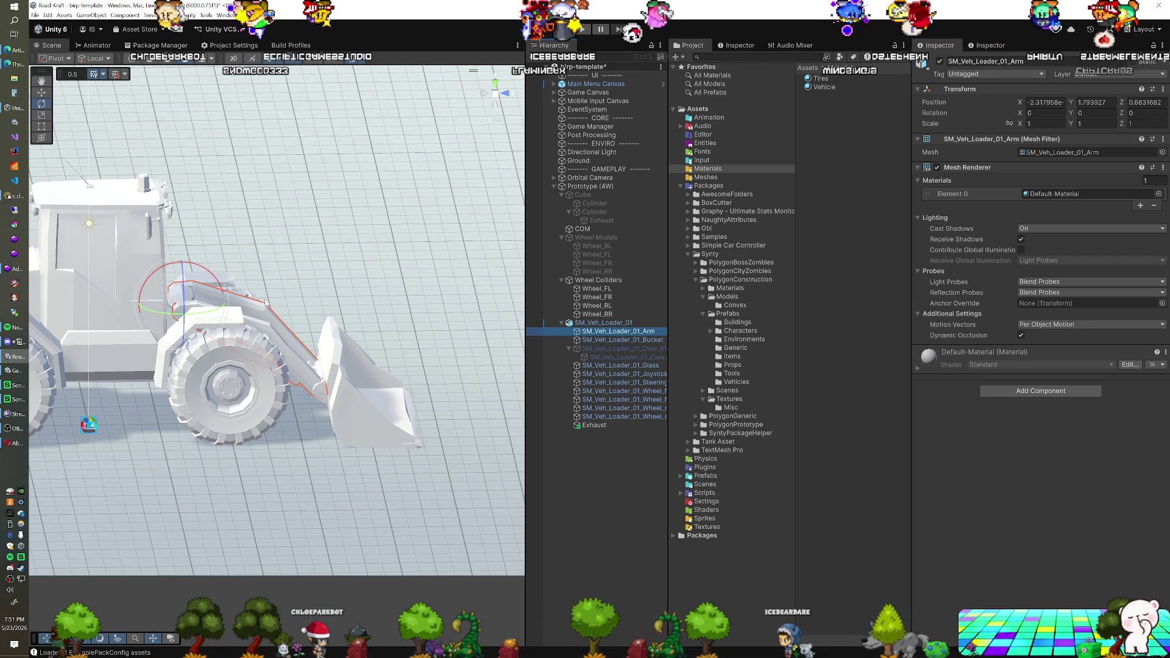
left_click_drag(216, 279, 173, 244)
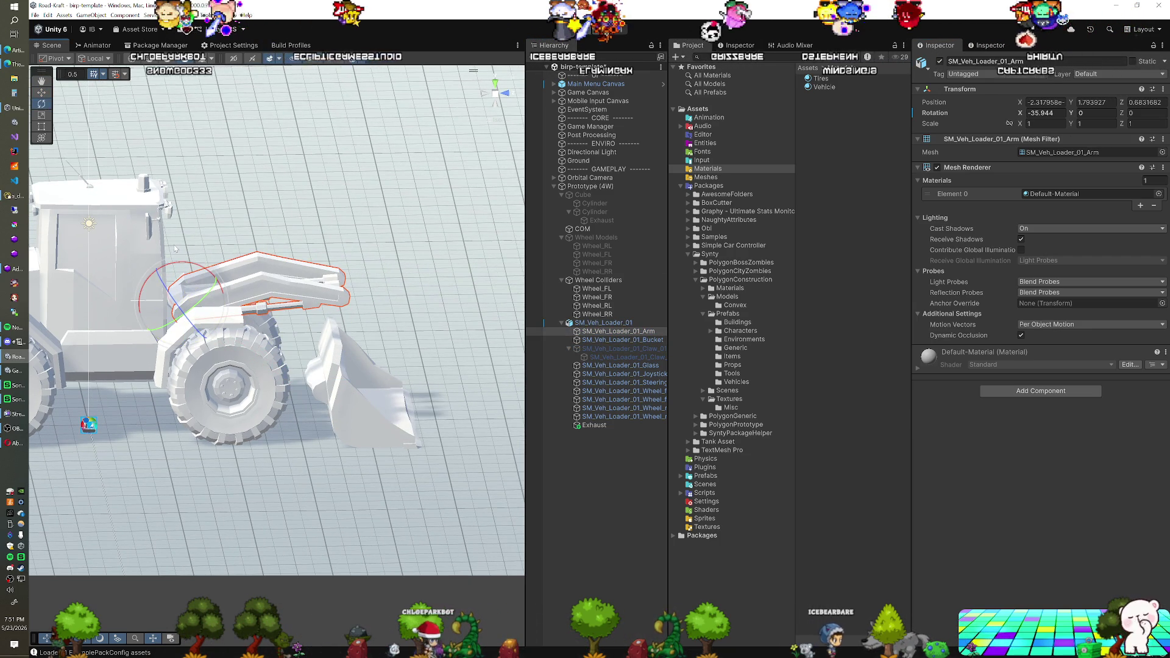
key("ctrl+z")
left_click(616, 340)
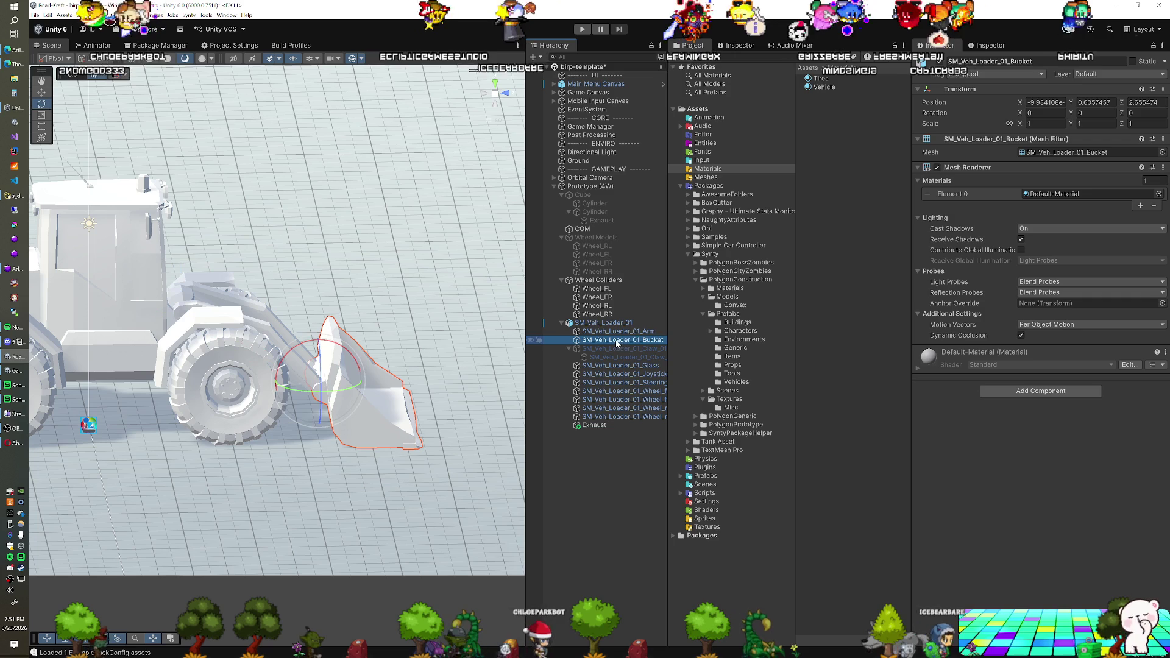
left_click_drag(615, 340, 614, 351)
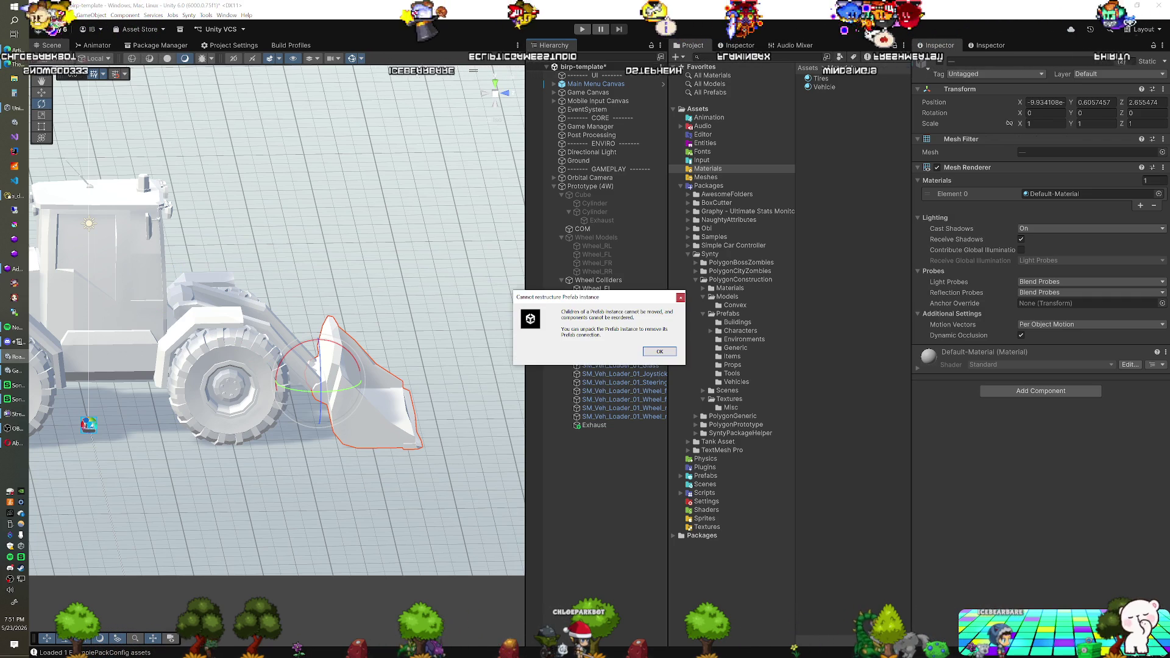
left_click(658, 351)
left_click(590, 322)
right_click(590, 323)
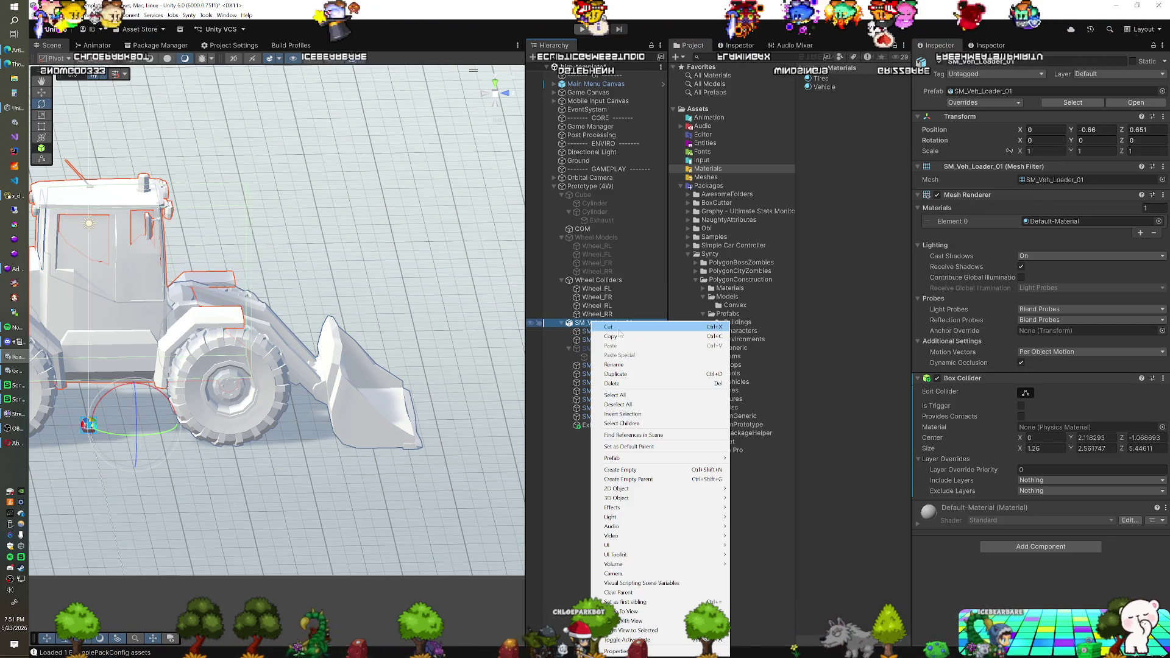
Step: Unpack the SM_Veh_Loader_01 model from its prefab
mouse_move(676, 458)
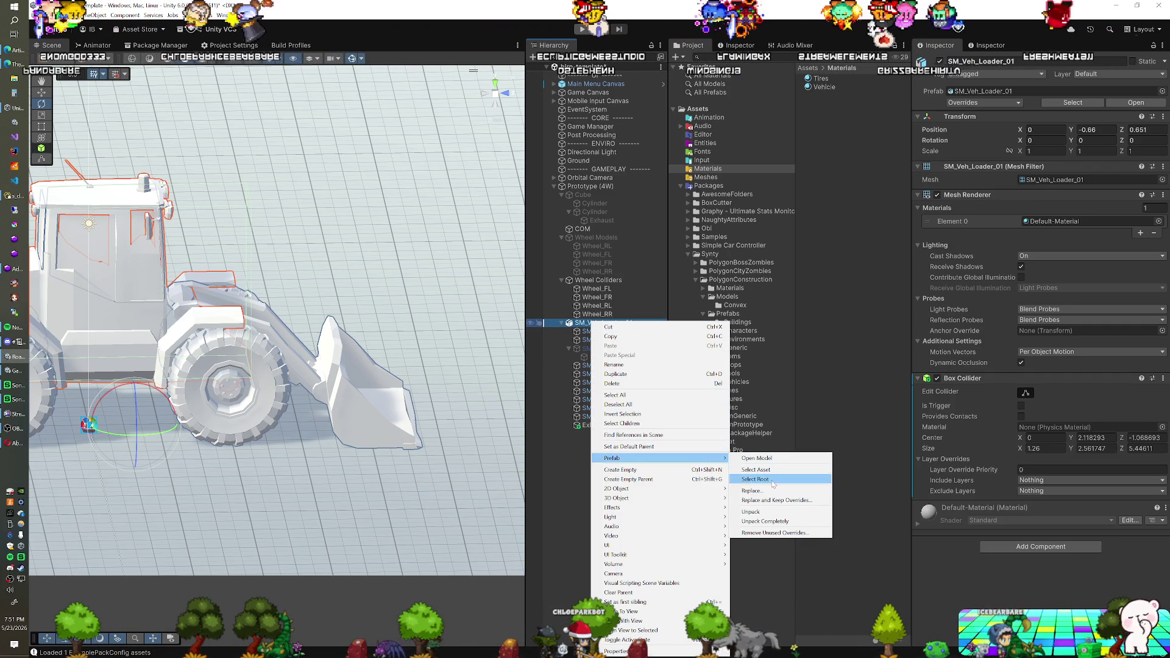
left_click(761, 512)
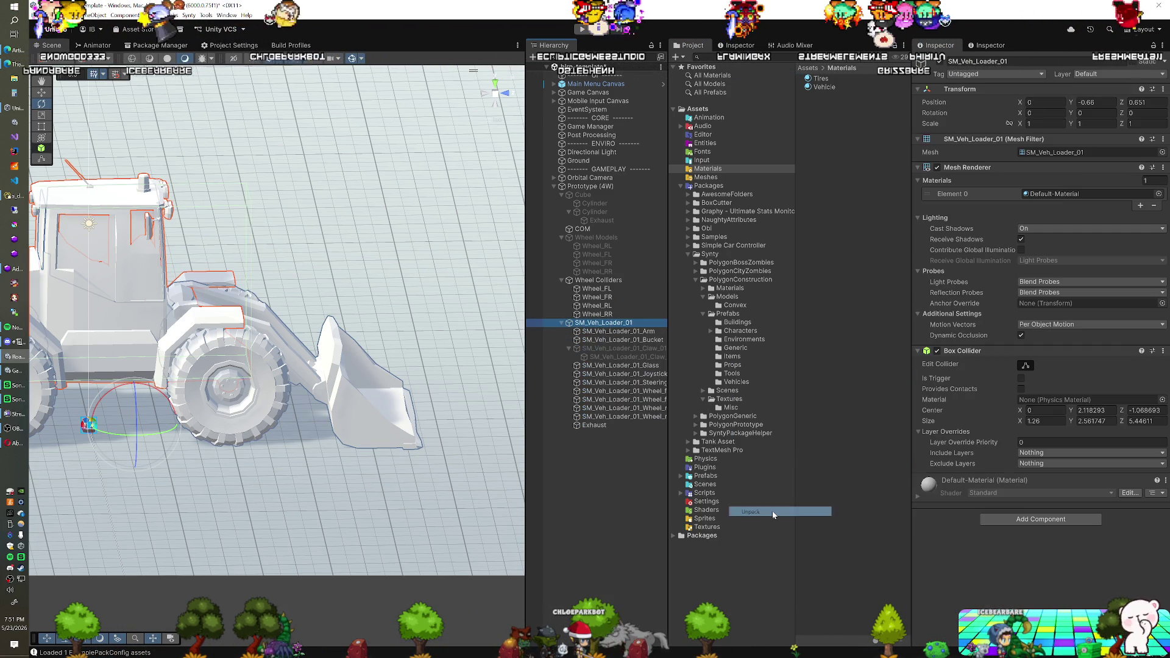
left_click(620, 332)
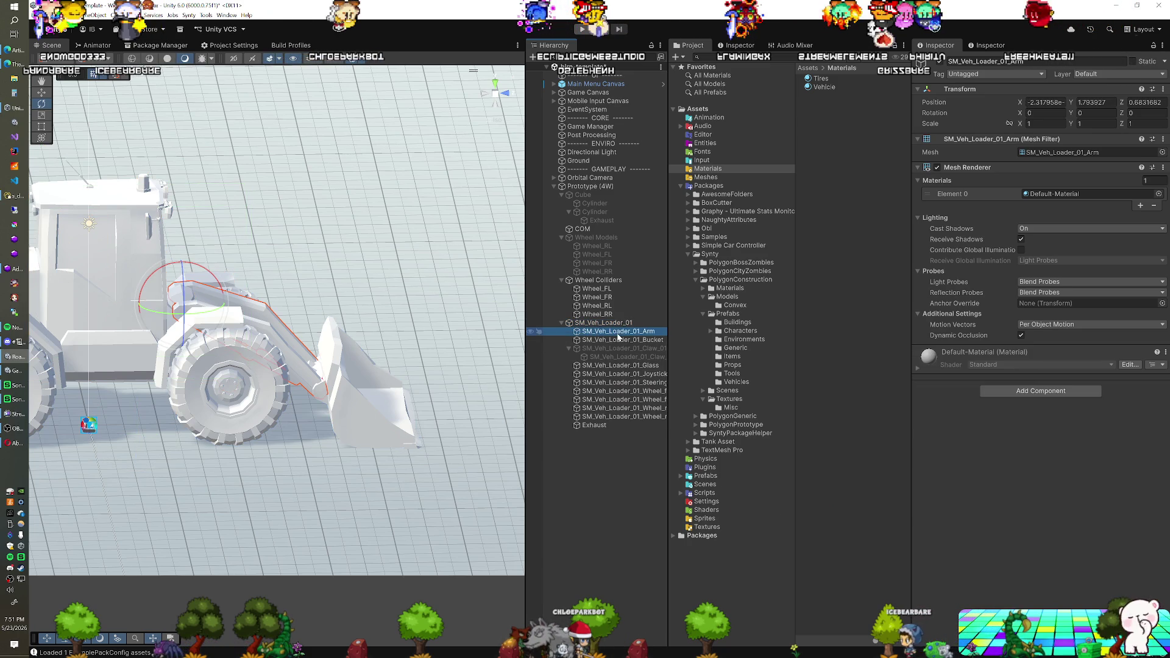
left_click(621, 341)
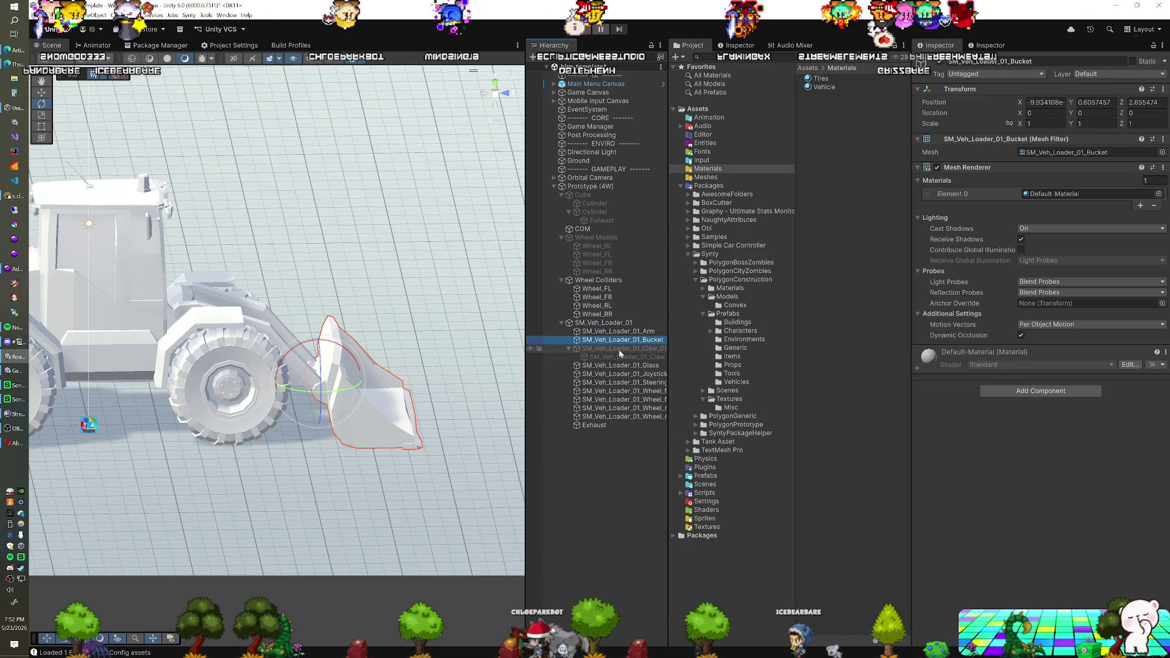
Step: Rotate the loader's arm upward and tilt the bucket up to about 39 degrees
left_click(634, 332)
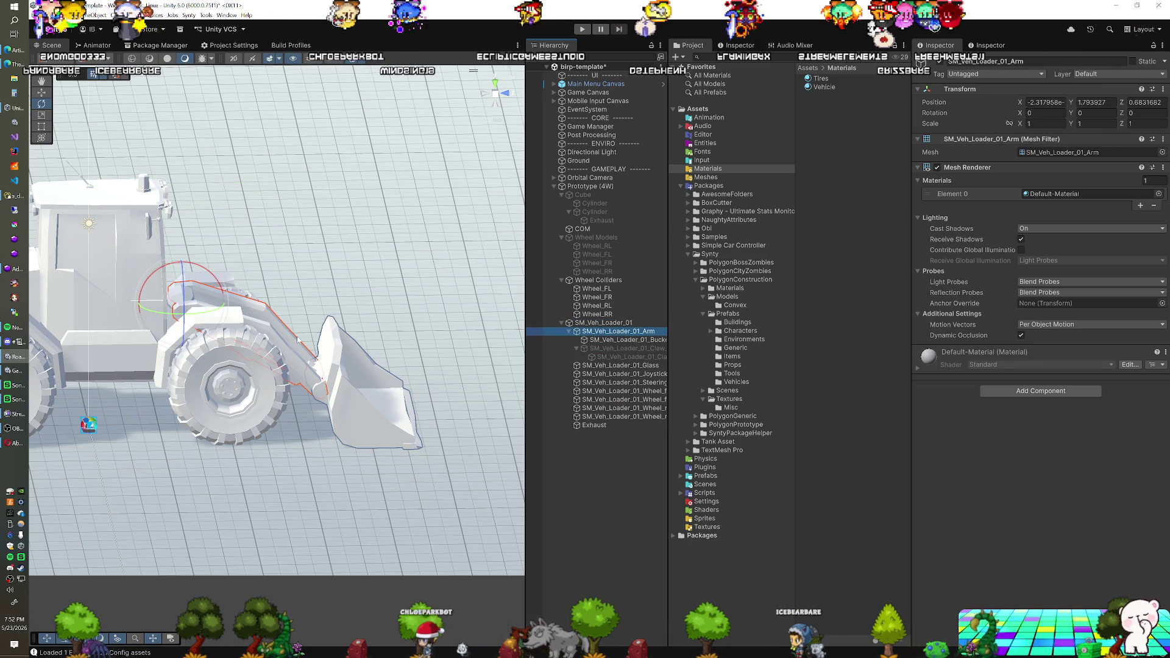
left_click_drag(204, 293, 186, 241)
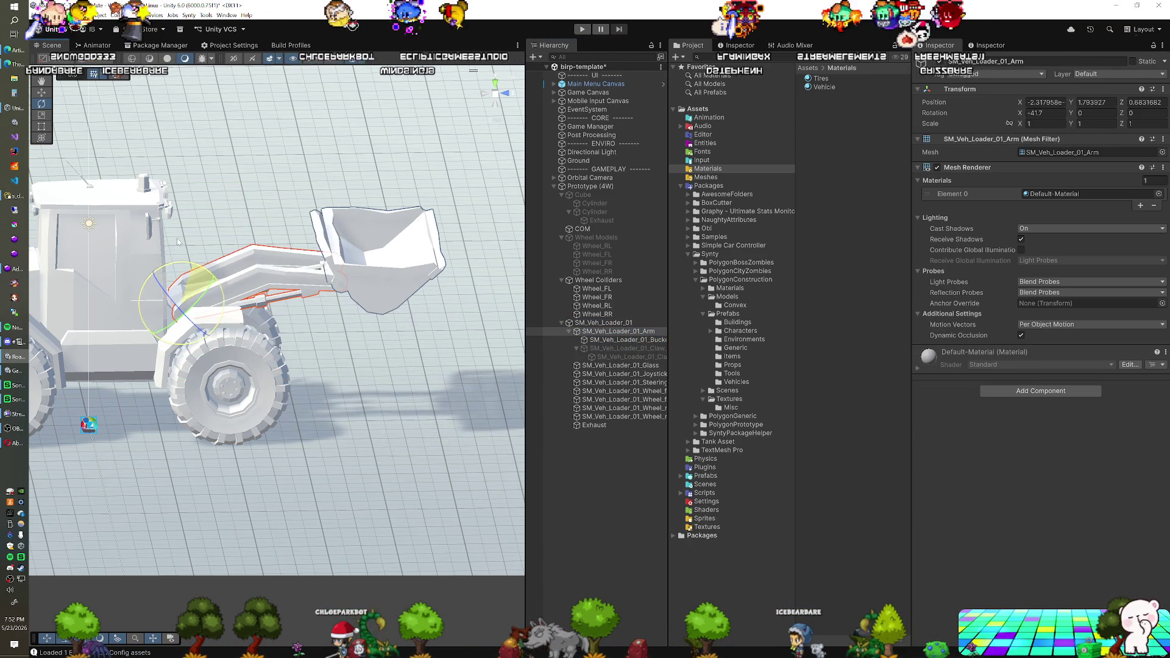
left_click(368, 262)
mouse_move(368, 262)
left_mouse_down()
mouse_move(350, 289)
mouse_move(348, 417)
mouse_move(475, 408)
left_mouse_up()
scroll(350, 289, "down", 1)
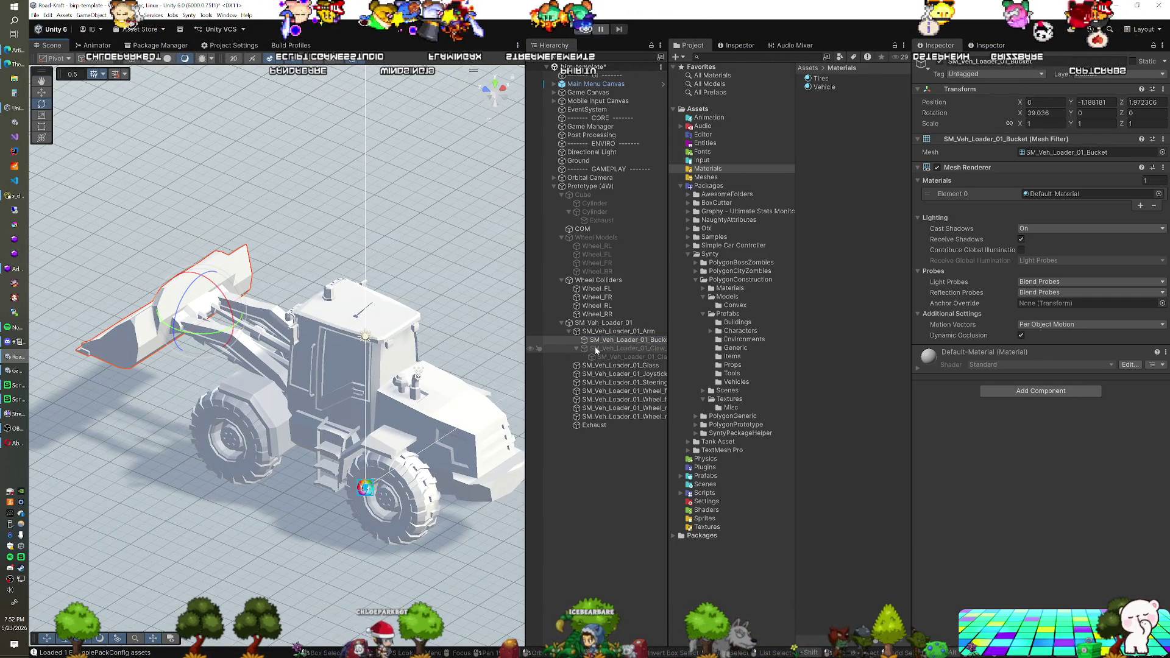
left_click(598, 289)
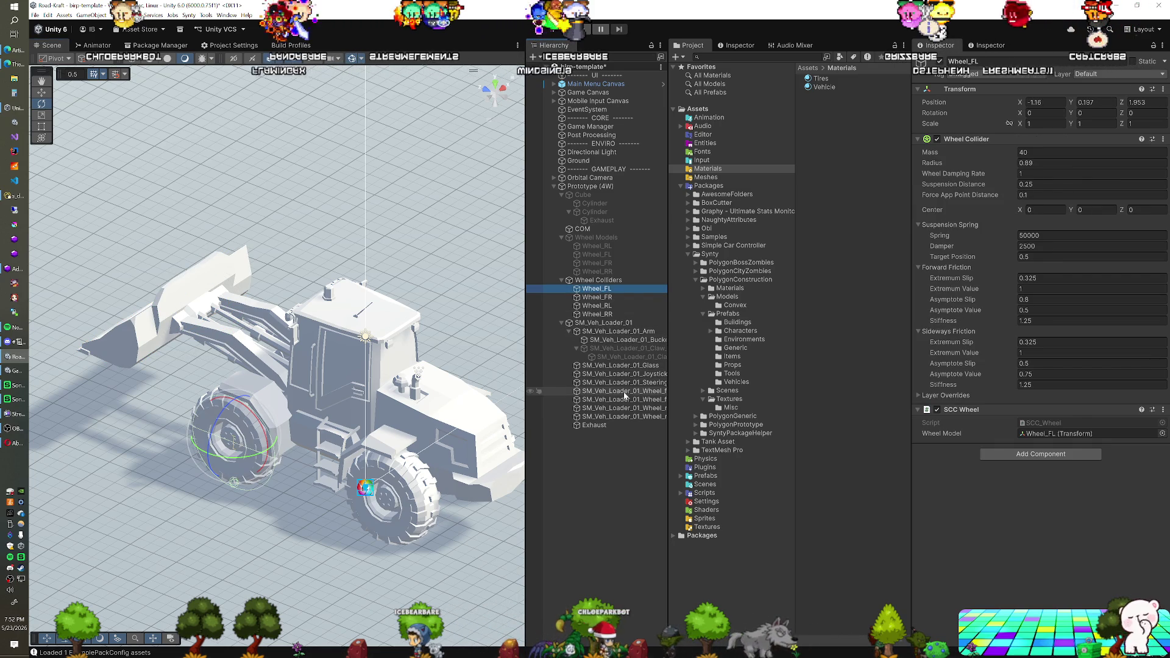
Step: Link the FR, RL and RR wheel colliders to their matching SM_Veh_Loader_01_Wheel models
left_click(609, 298)
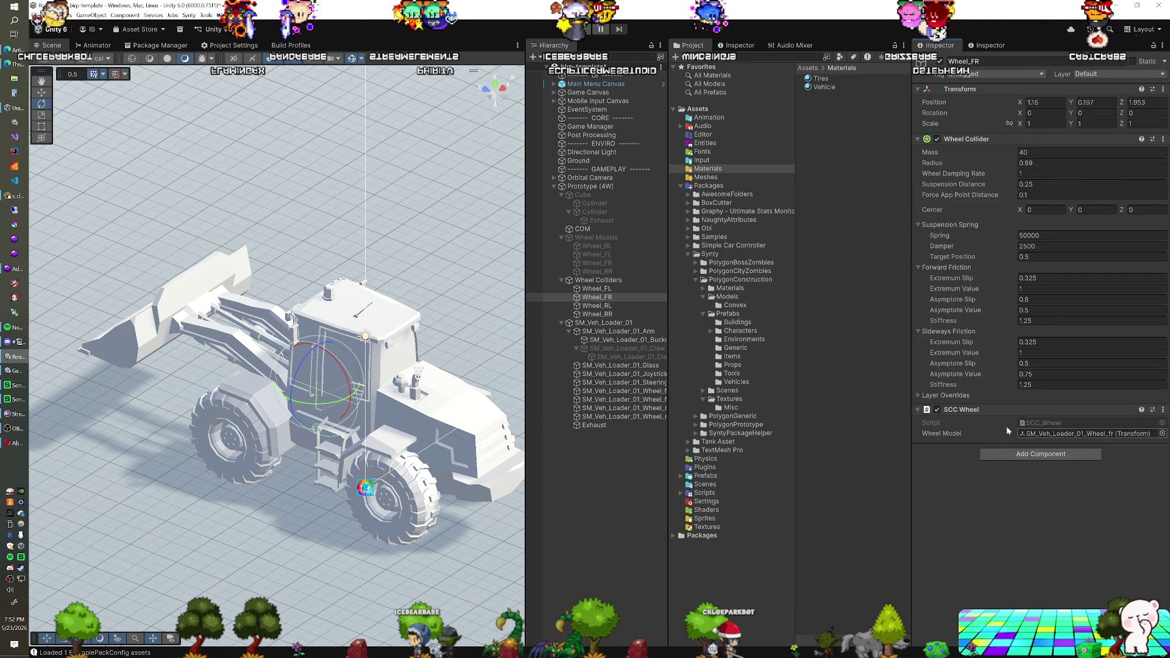
left_click(597, 306)
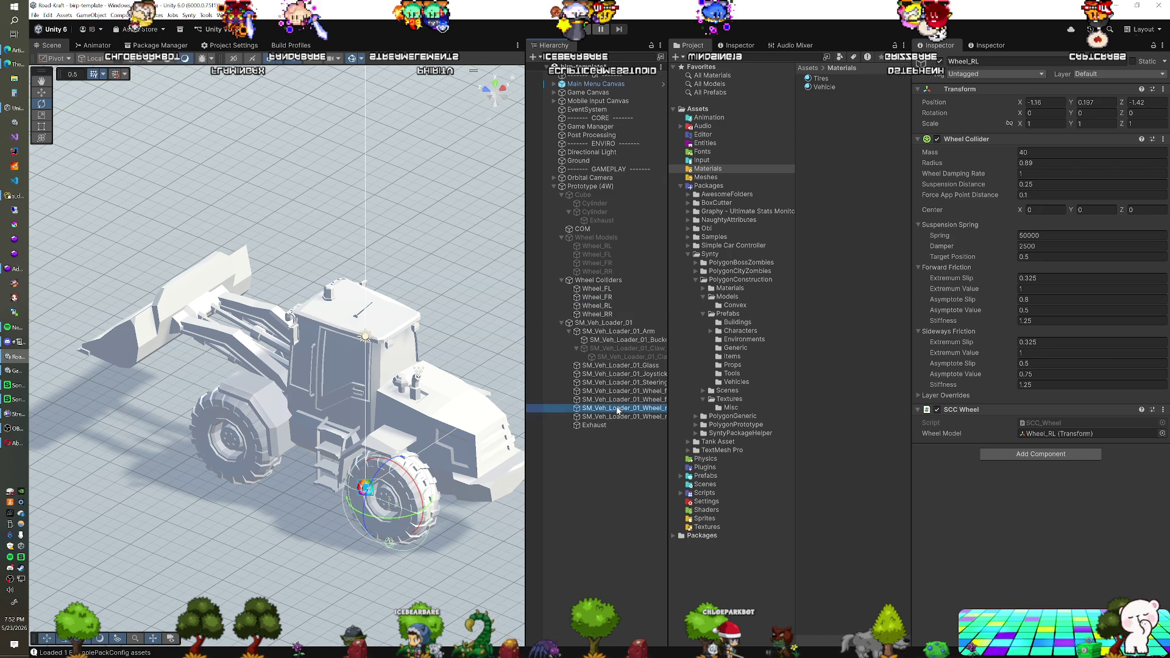
key("Down")
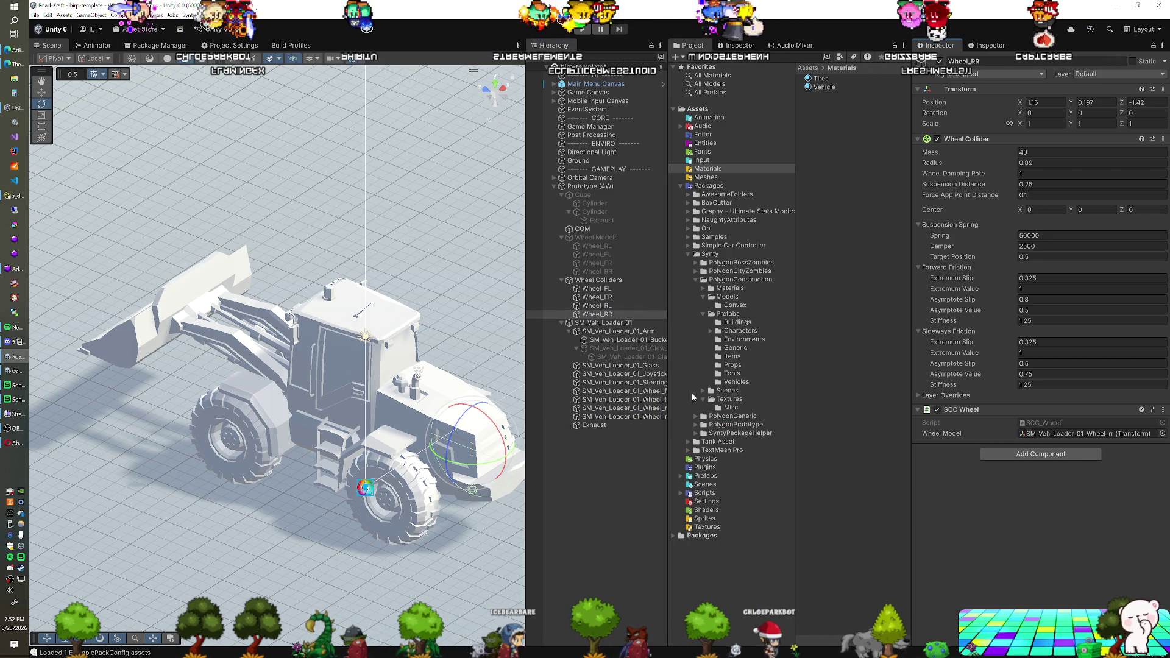
Step: Select Prototype (4W) and scroll down to its SCC Drivetrain settings
left_click(595, 188)
scroll(1010, 324, "down", 3)
scroll(1001, 339, "down", 1)
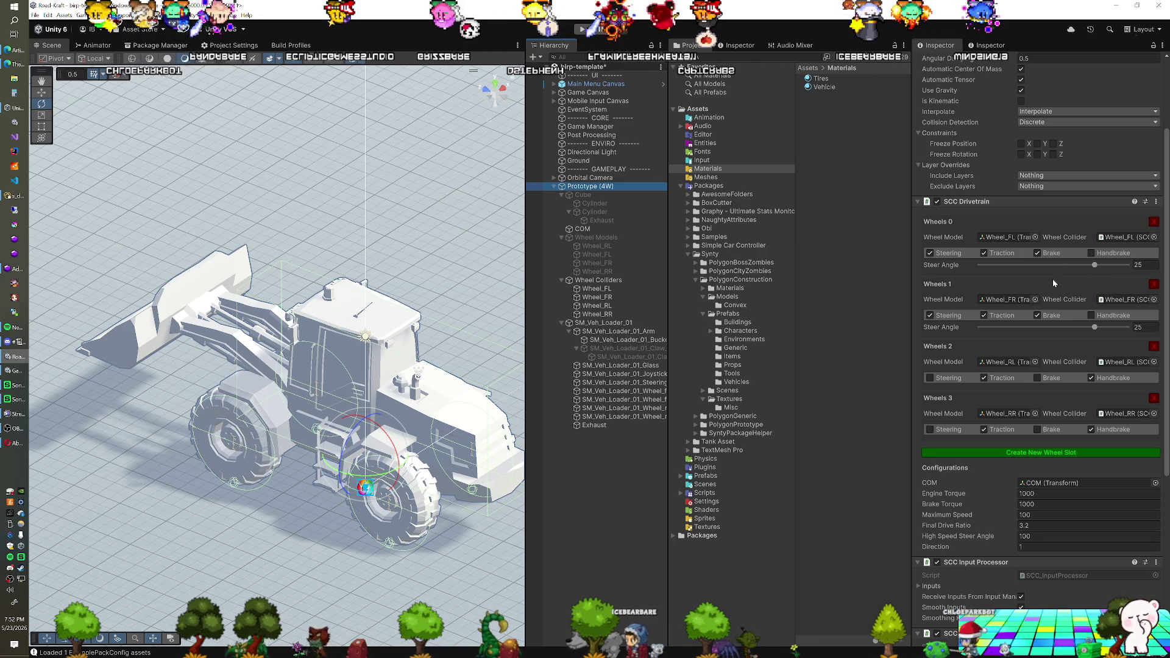
Step: Enable Brake on Wheels 2 and Wheels 3, the two rear wheels
left_click(1038, 377)
left_click(1037, 429)
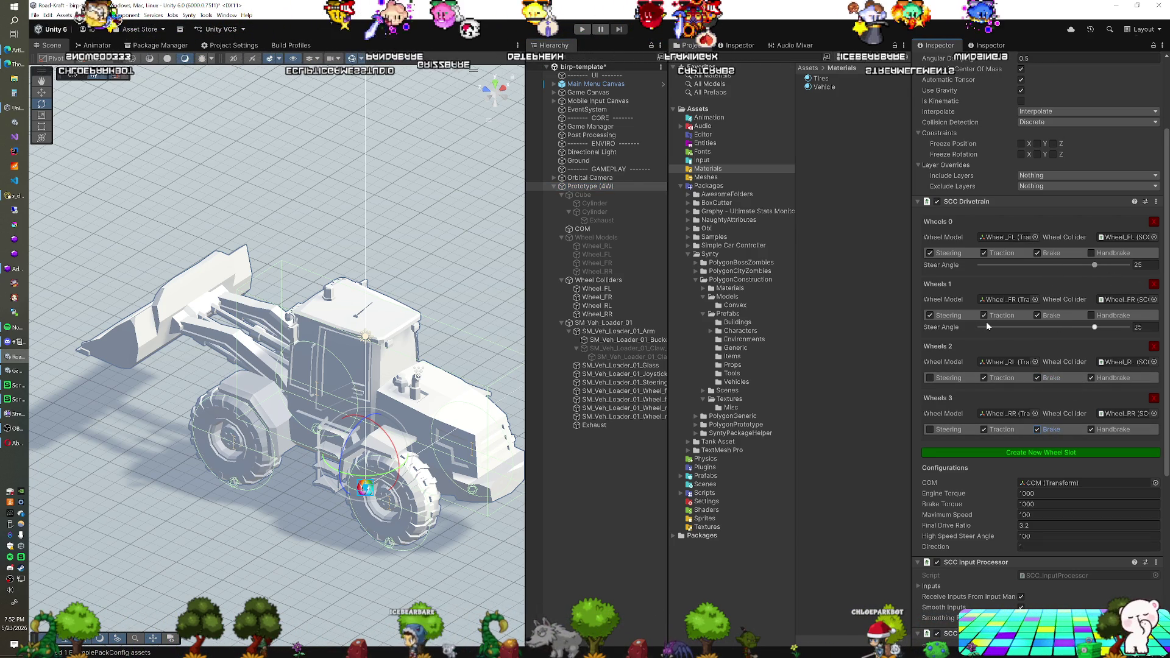
scroll(986, 321, "down", 1)
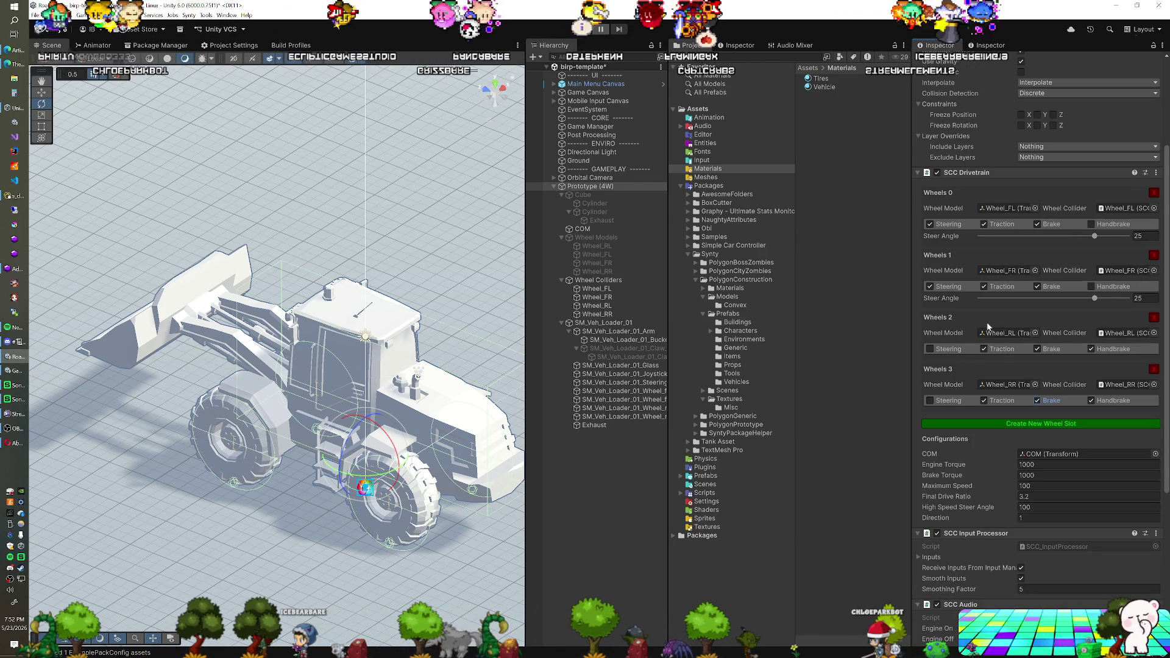
scroll(1010, 270, "up", 5)
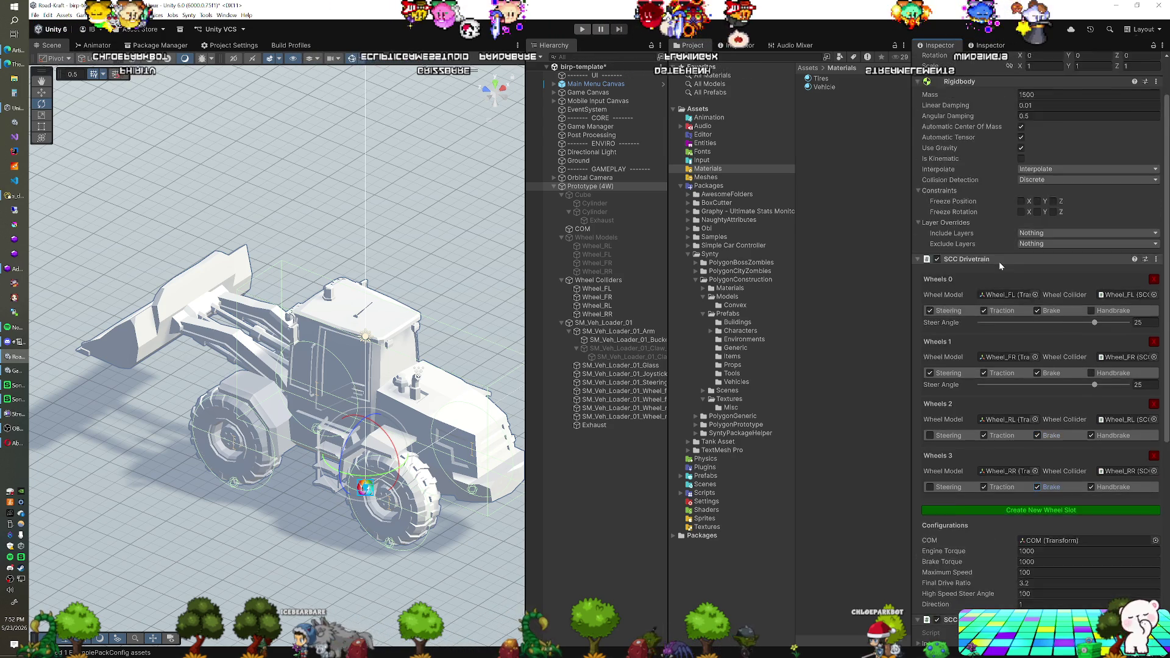
scroll(993, 300, "down", 10)
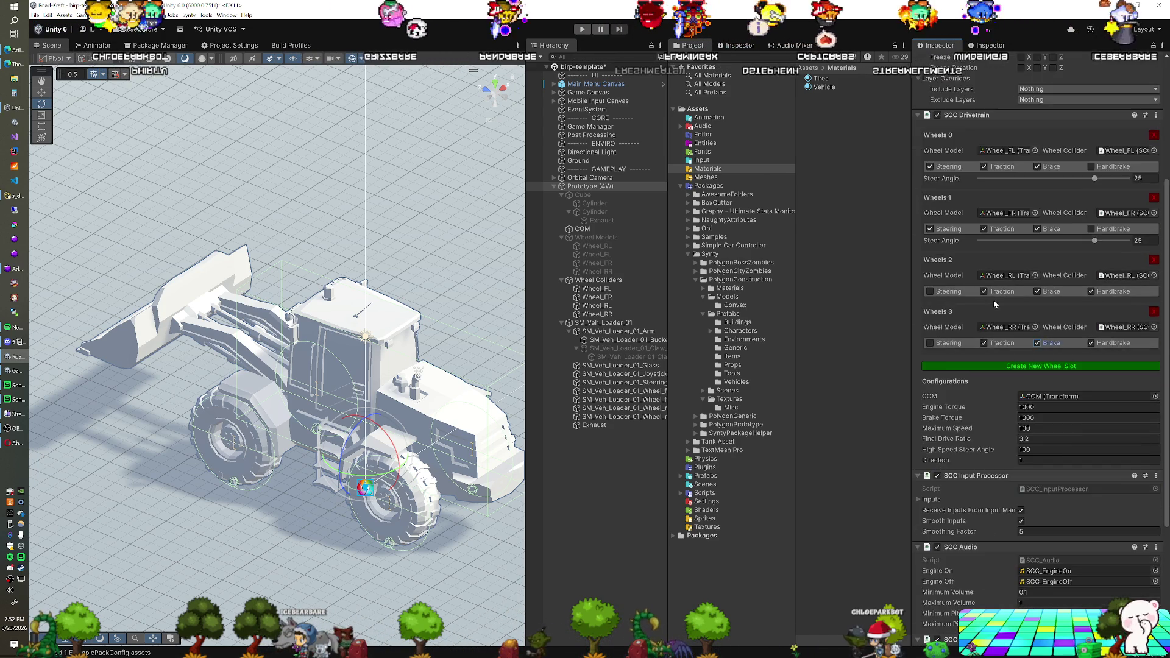
Step: Set Configurations Maximum Speed to 25 and reselect the Prototype (4W) vehicle
left_click(1036, 342)
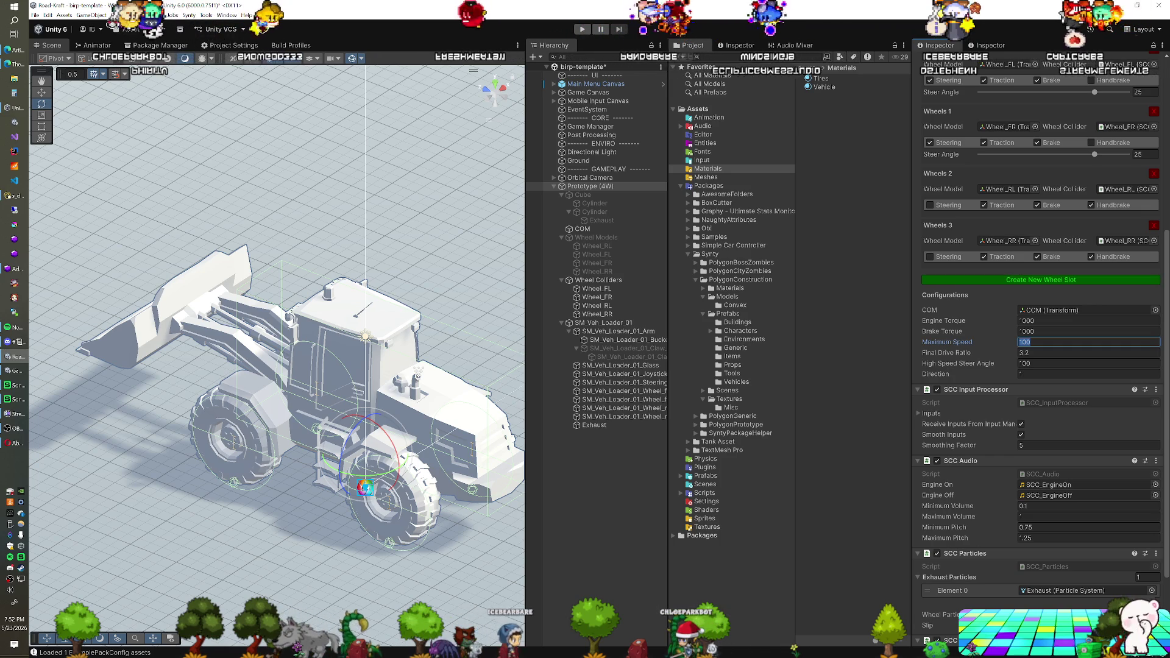
type("25")
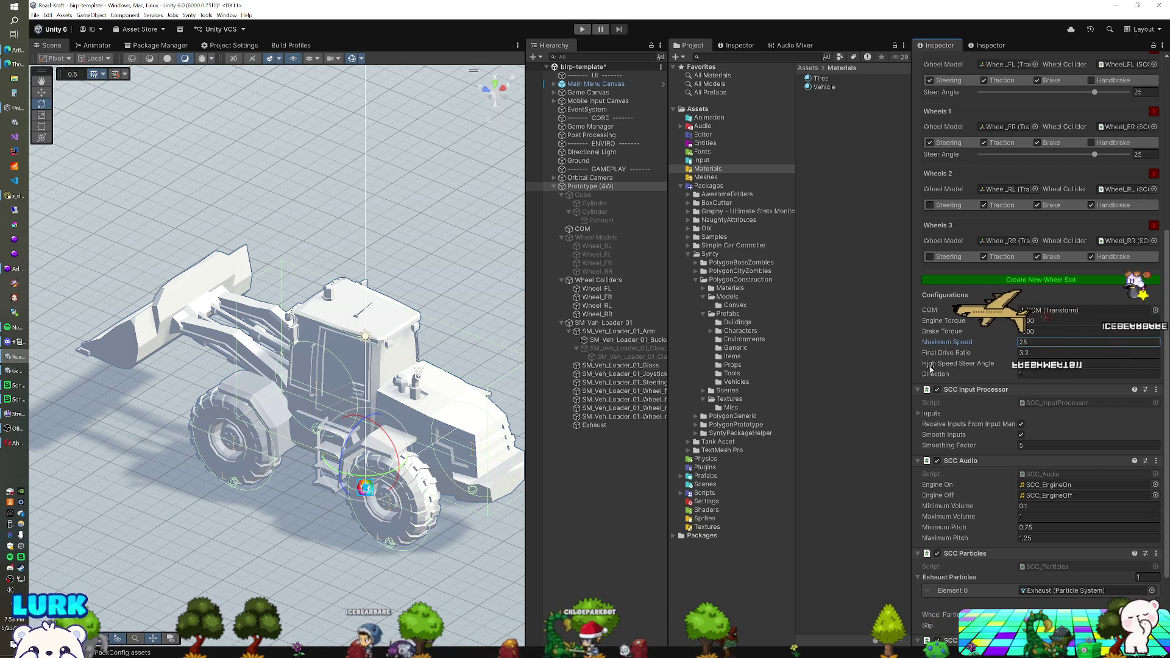
scroll(994, 390, "down", 1)
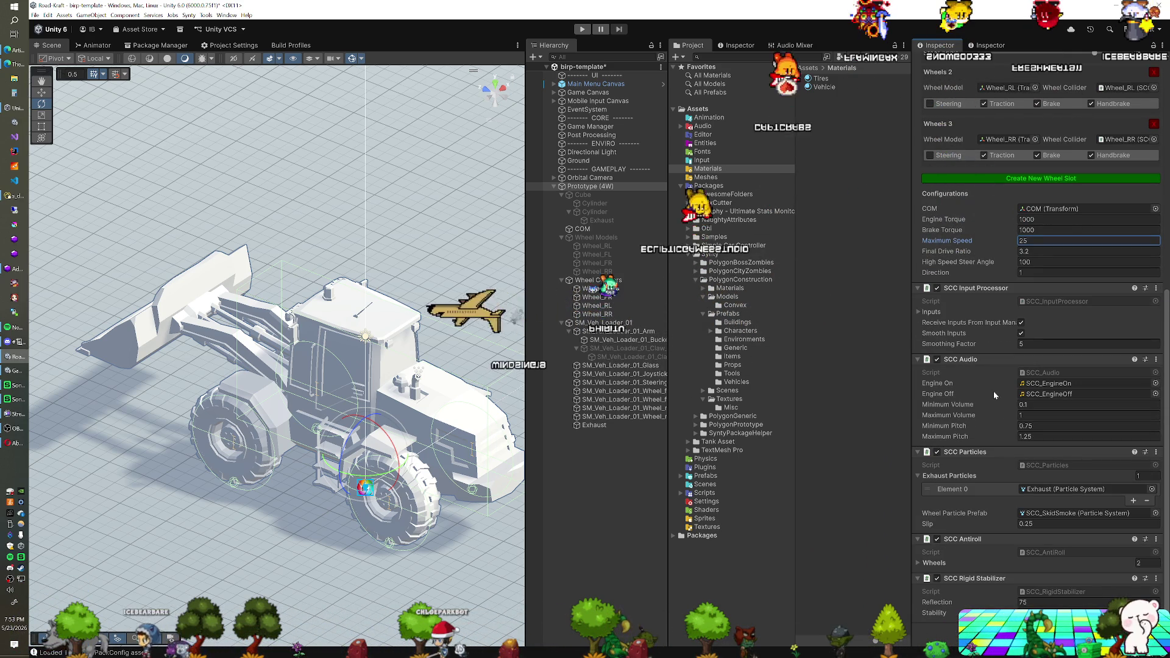
scroll(992, 393, "up", 3)
scroll(991, 393, "up", 3)
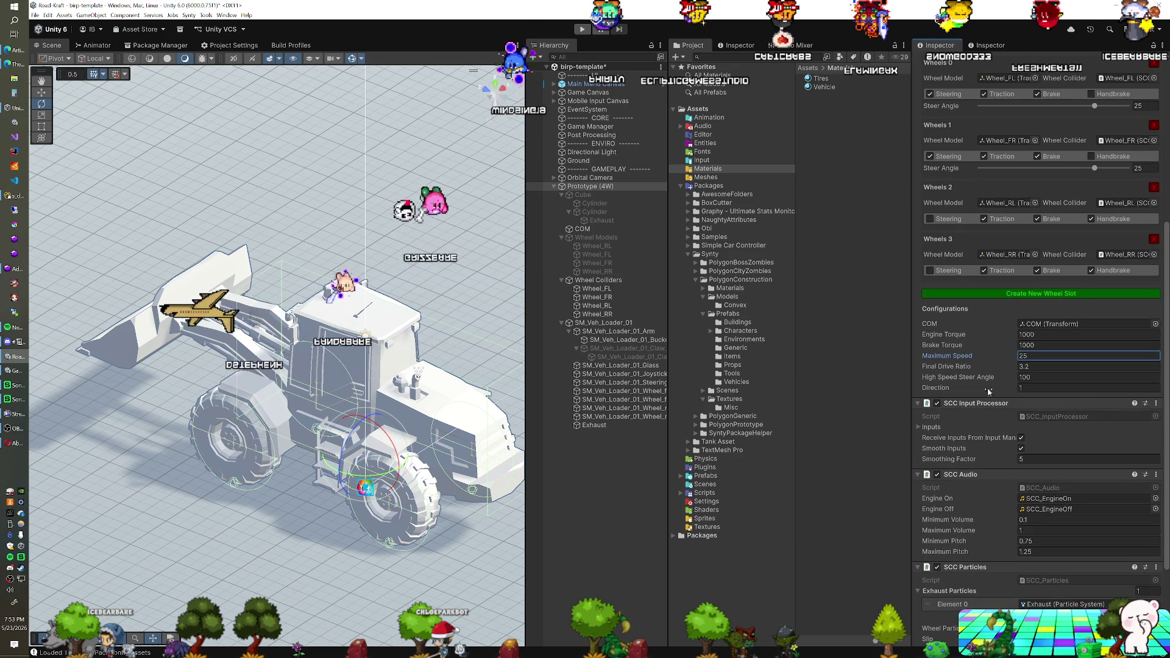
left_click(559, 31)
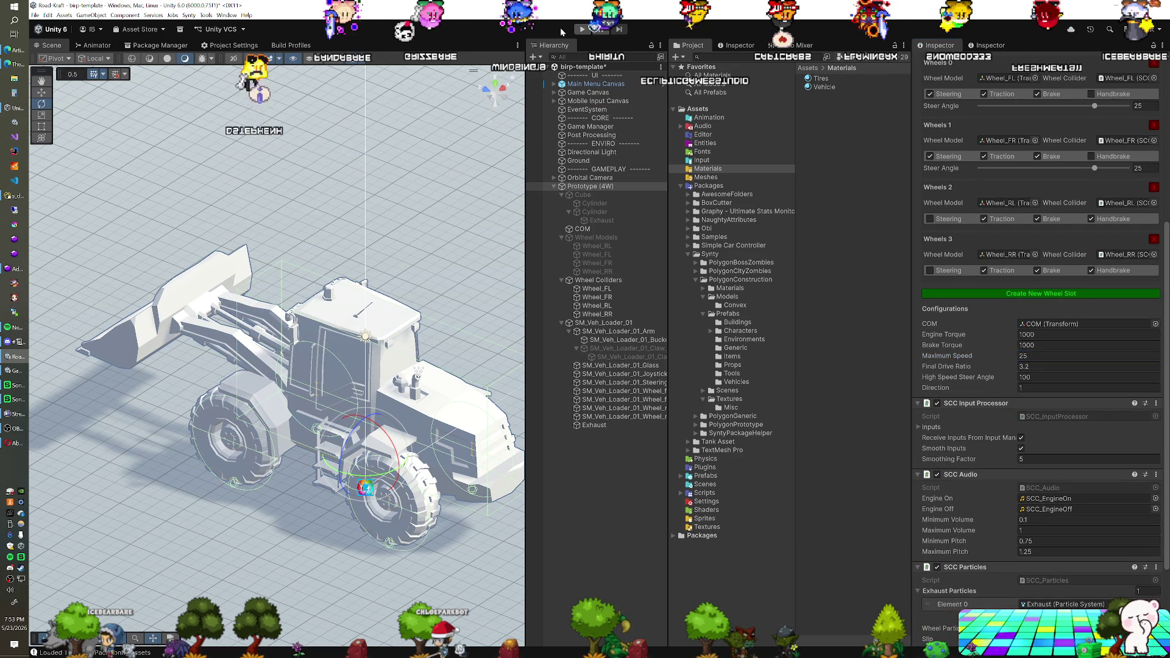
left_click(590, 177)
left_click(588, 186)
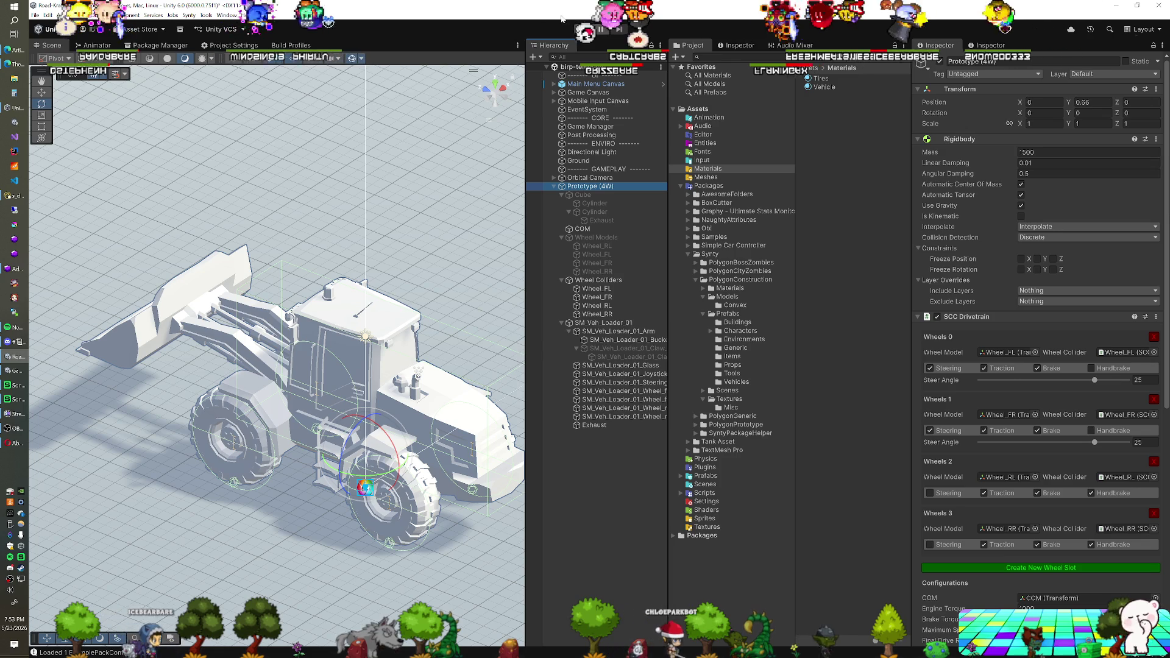
Step: Enter play mode and test-drive the loader-bodied Prototype (4W) across the grid
left_click(583, 29)
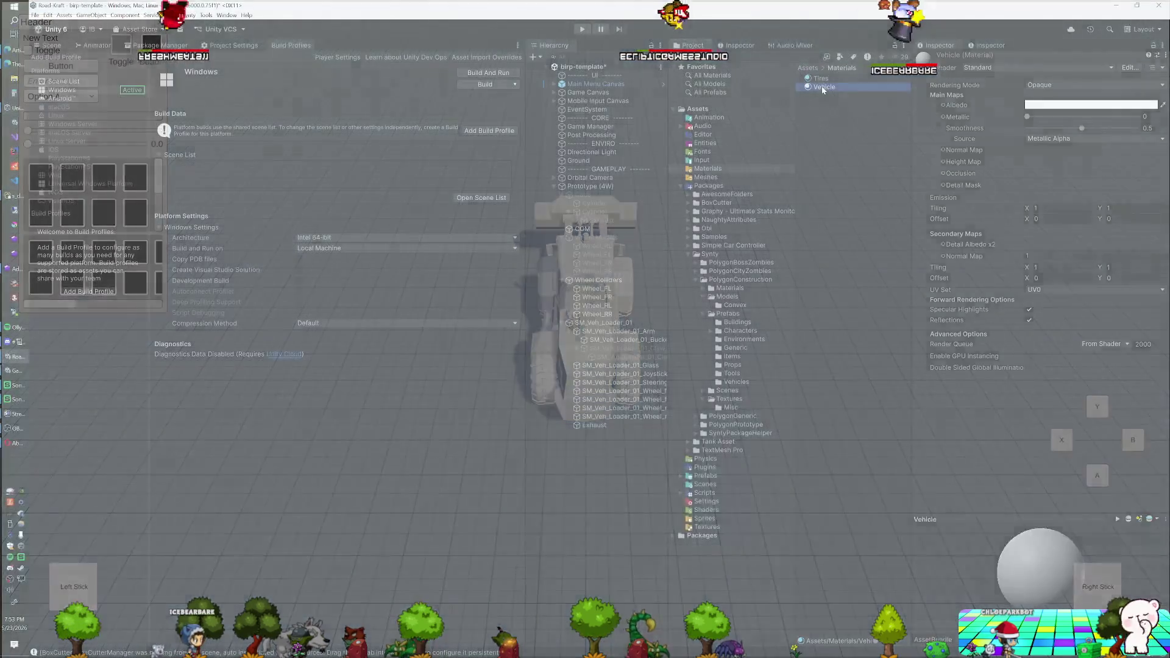
Step: Duplicate the Vehicle material and name the copy Glass
key("ctrl+d")
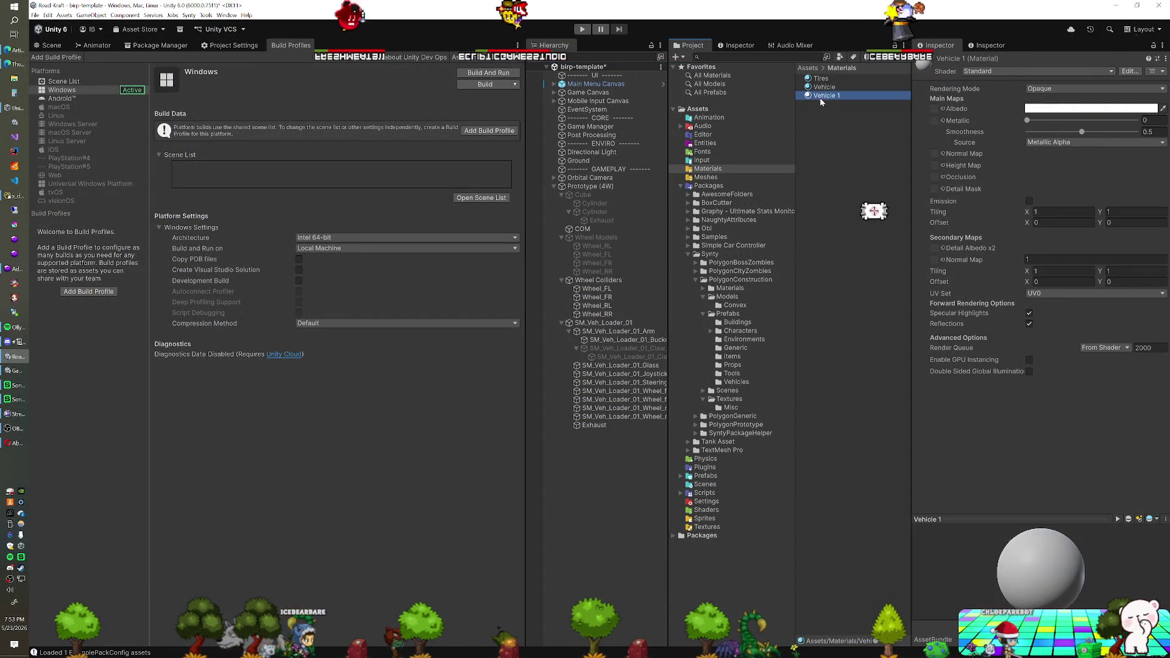
type("Grass")
key("Return")
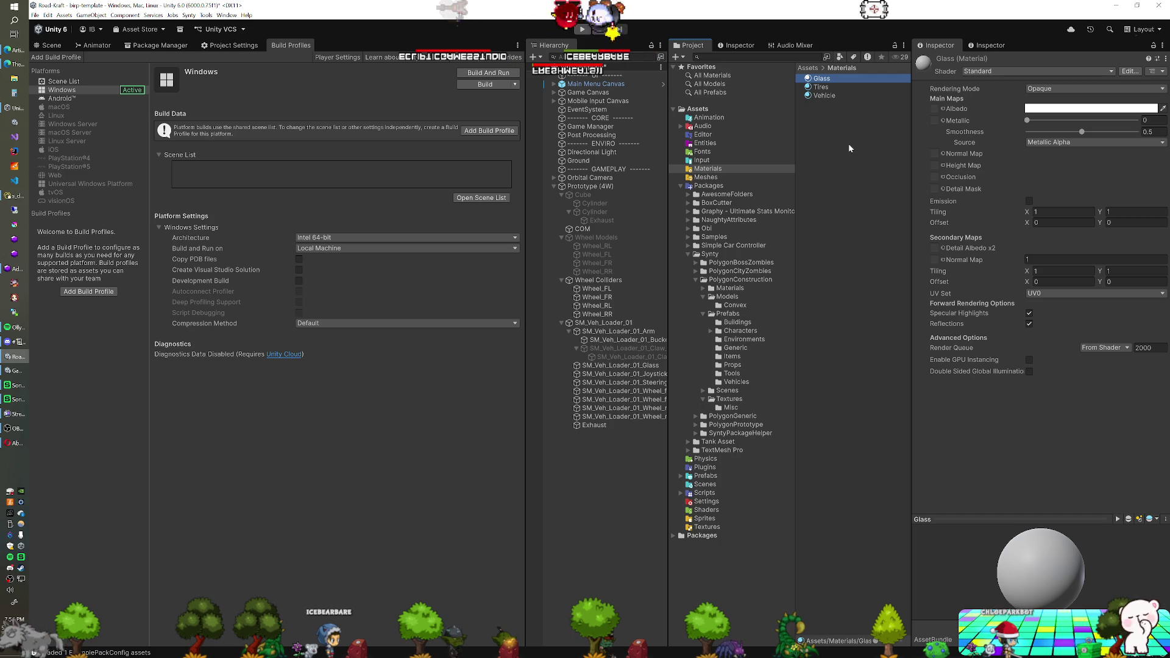
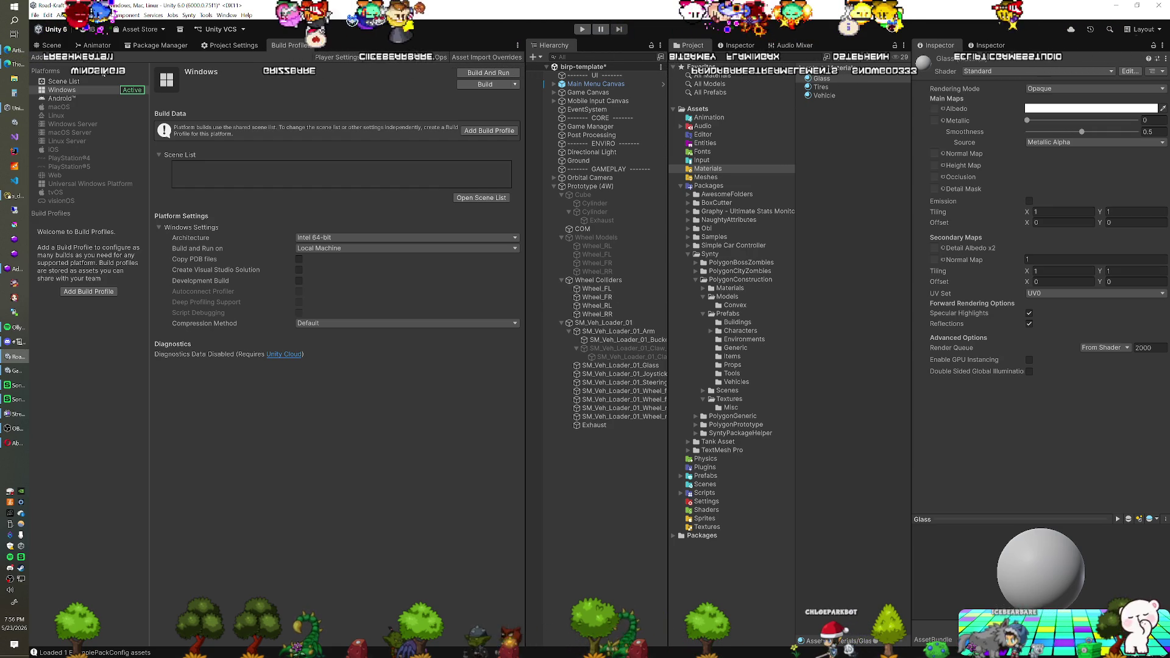
Step: Bring the loader into the Scene view and tint the Vehicle material's albedo grey 888888
left_click(51, 45)
left_click_drag(292, 365, 259, 378)
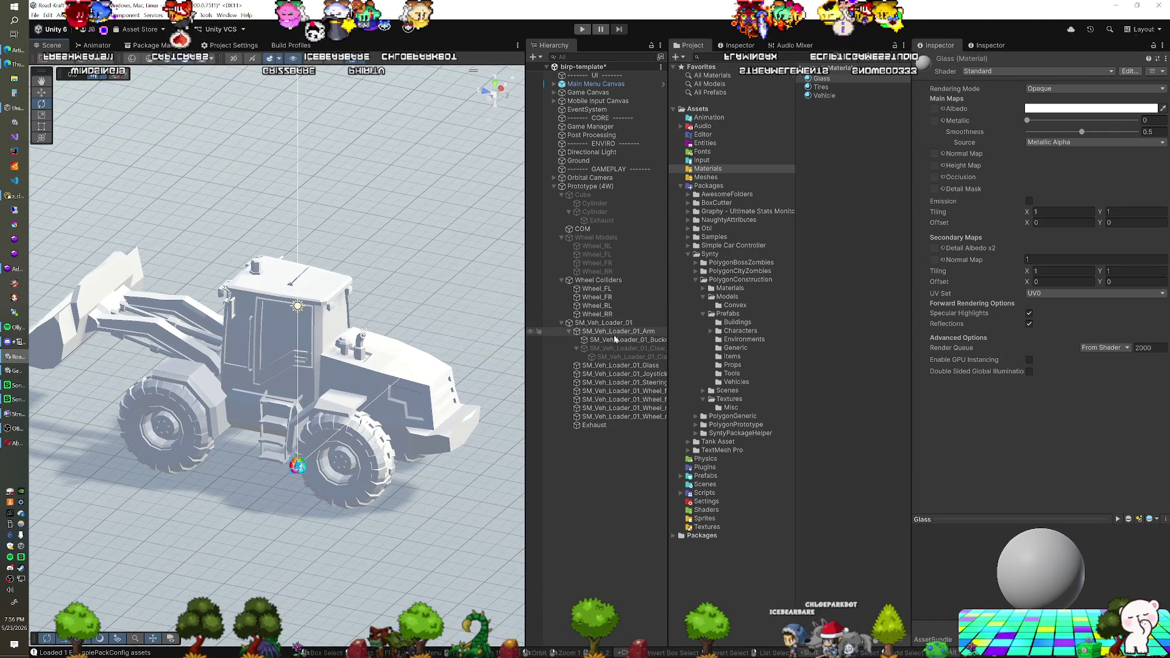
left_click(824, 95)
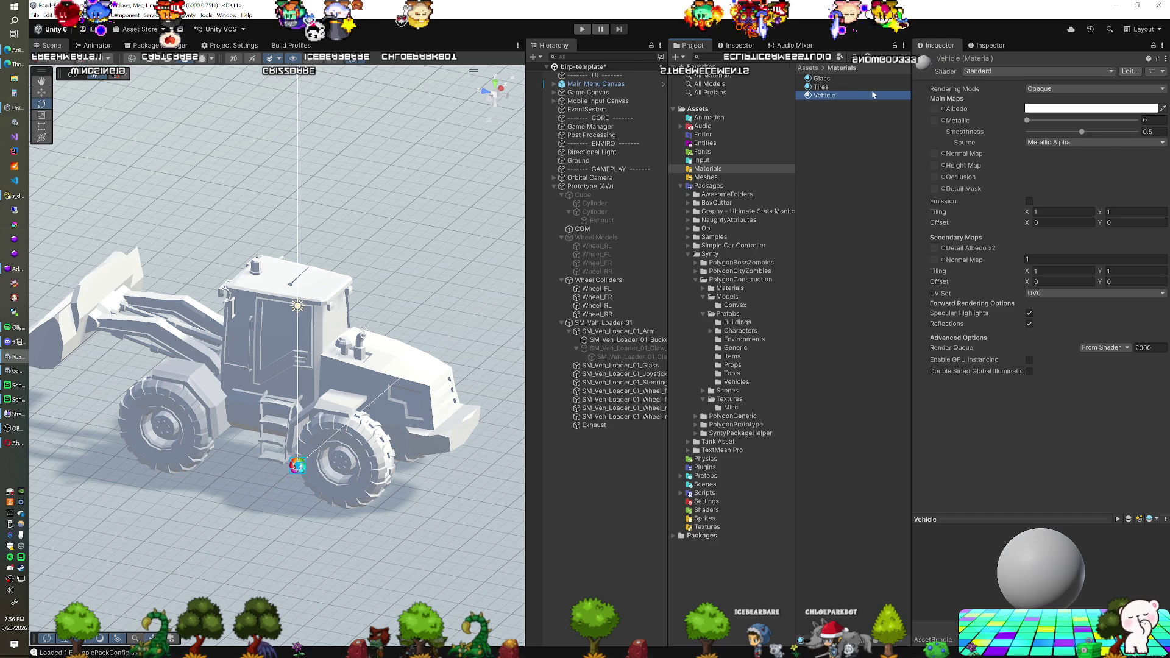
left_click(1035, 109)
left_click_drag(1081, 173, 1076, 178)
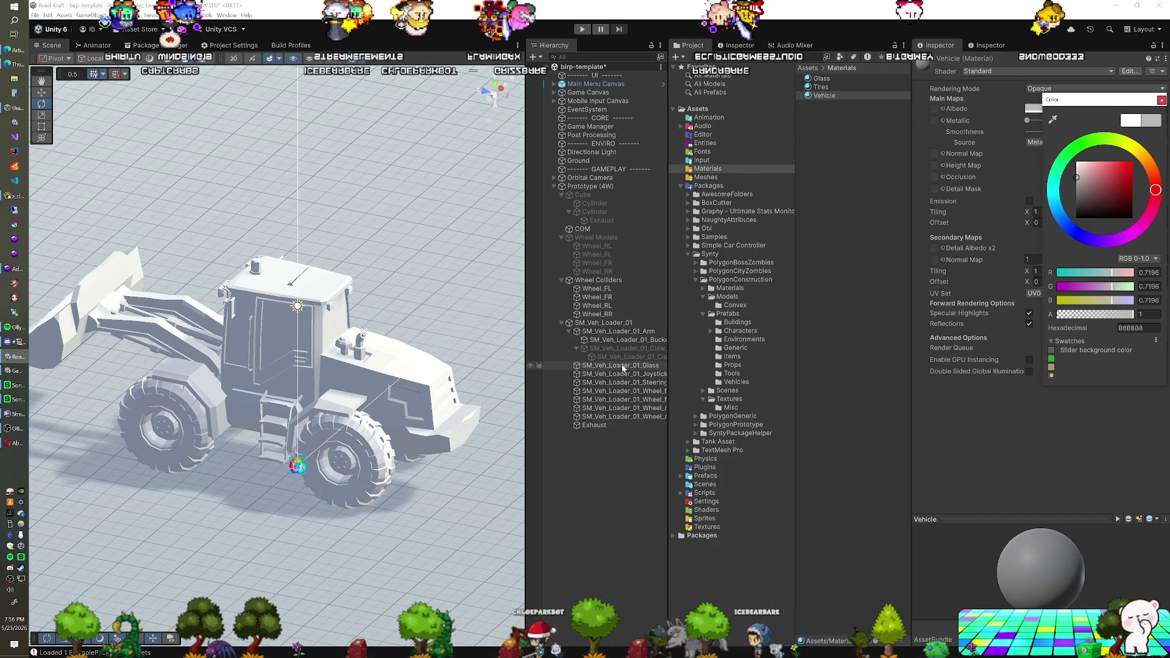
left_click(619, 323)
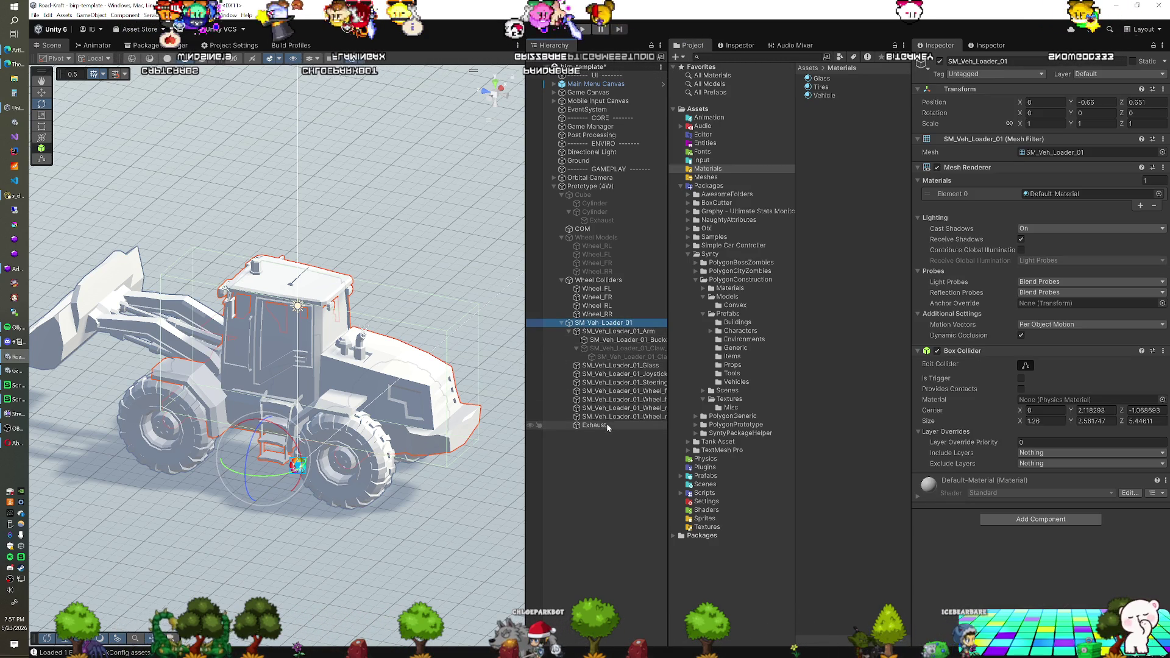
Step: Assign the Vehicle material to all of SM_Veh_Loader_01's mesh parts
left_click(611, 417, "shift")
left_click_drag(824, 95, 1048, 200)
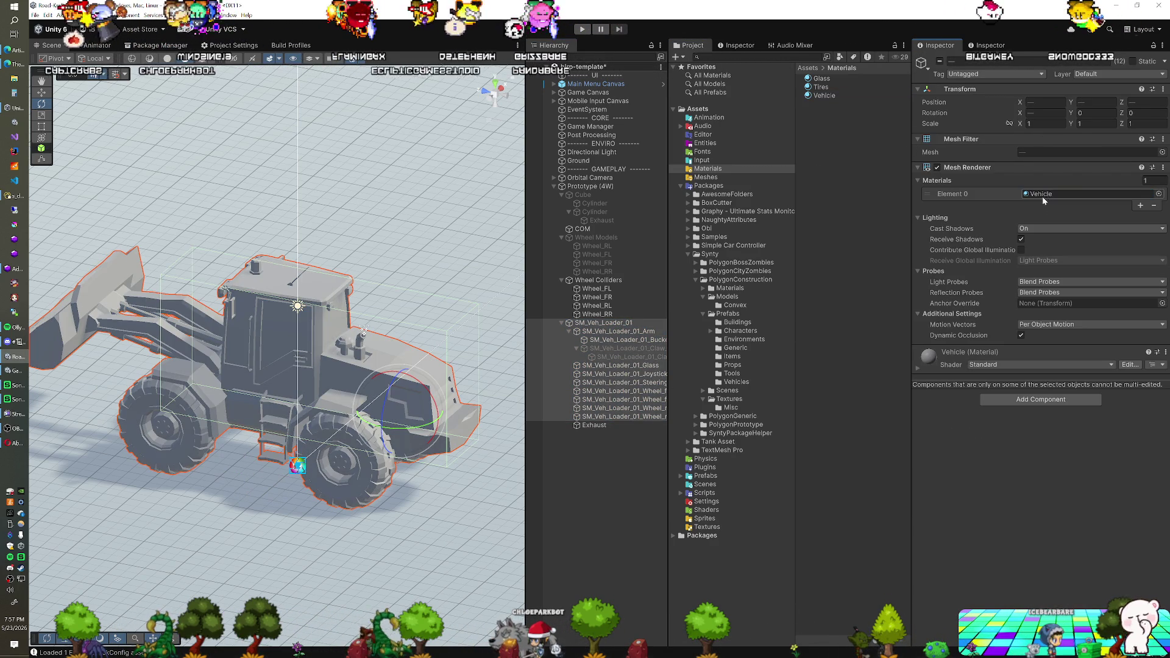
left_click(918, 369)
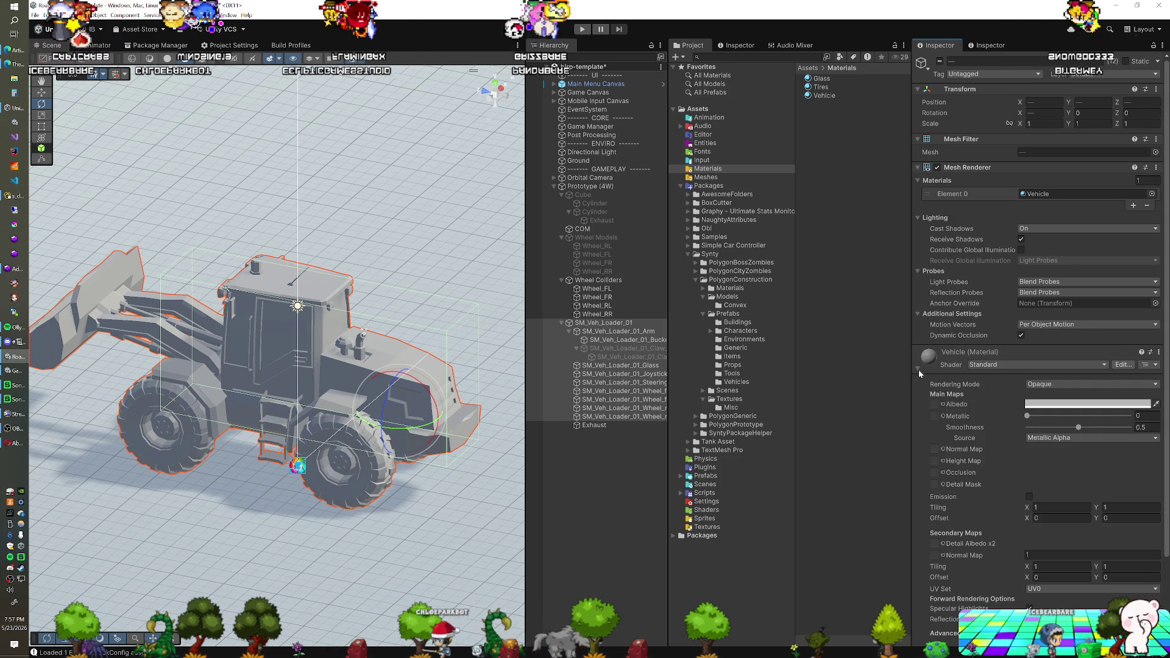
Step: Lighten the Vehicle albedo to CDCDCD and lower its smoothness to 0.232
left_click(1040, 403)
left_click_drag(1077, 438, 1058, 443)
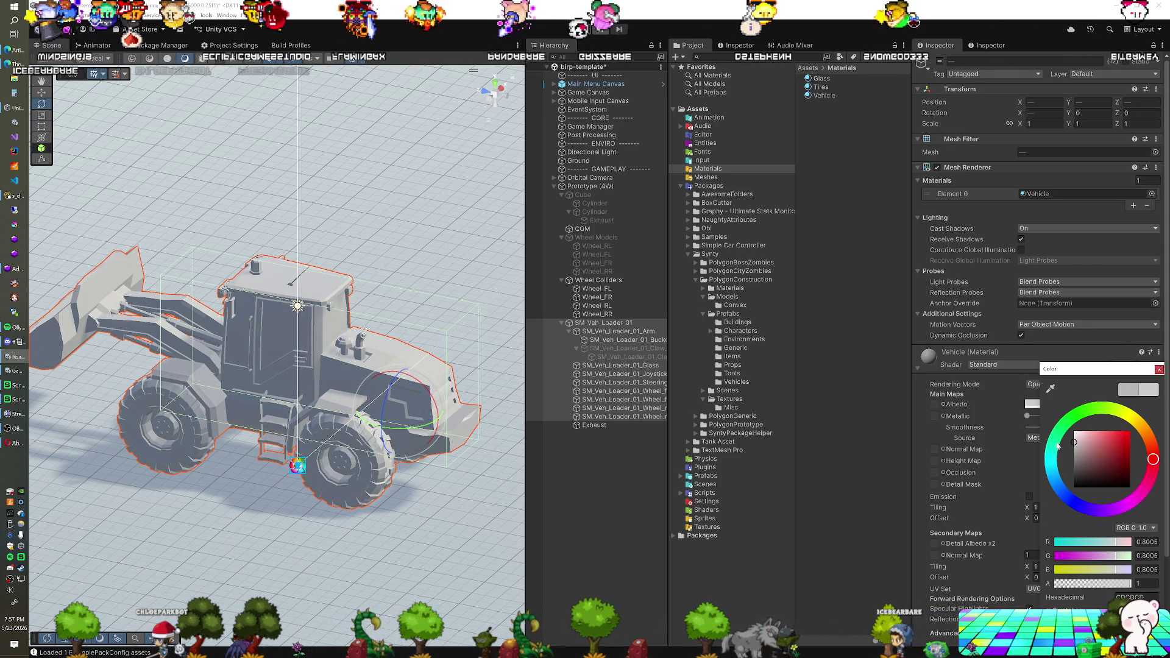
left_click(1029, 425)
left_click_drag(1036, 427, 1047, 428)
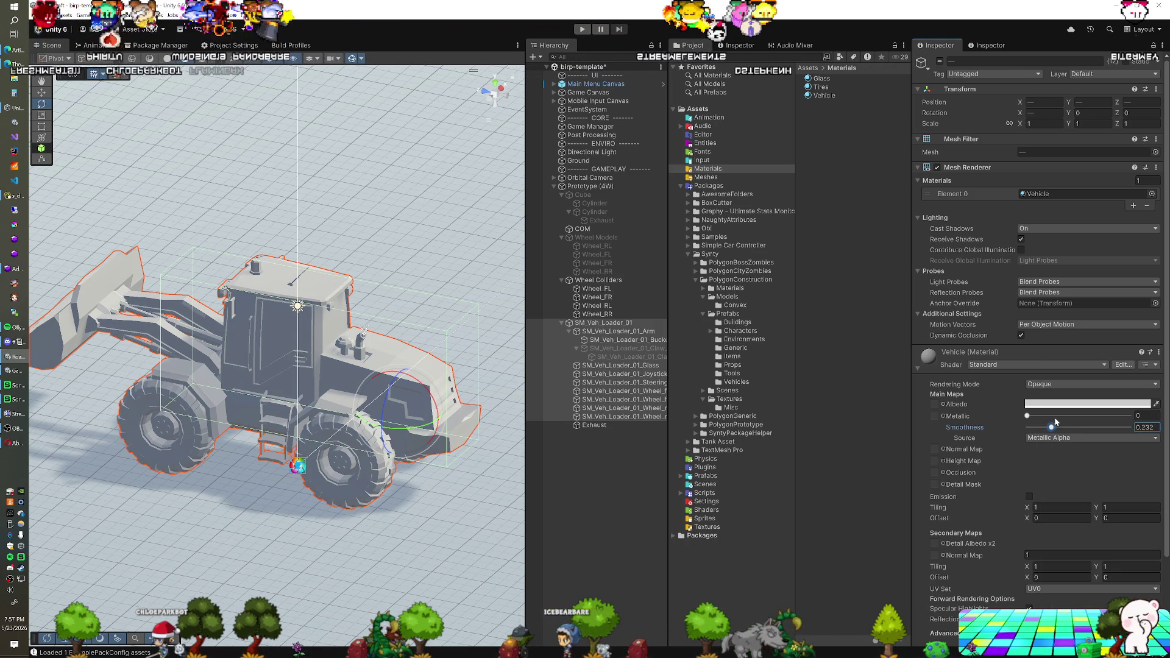
left_click(821, 87)
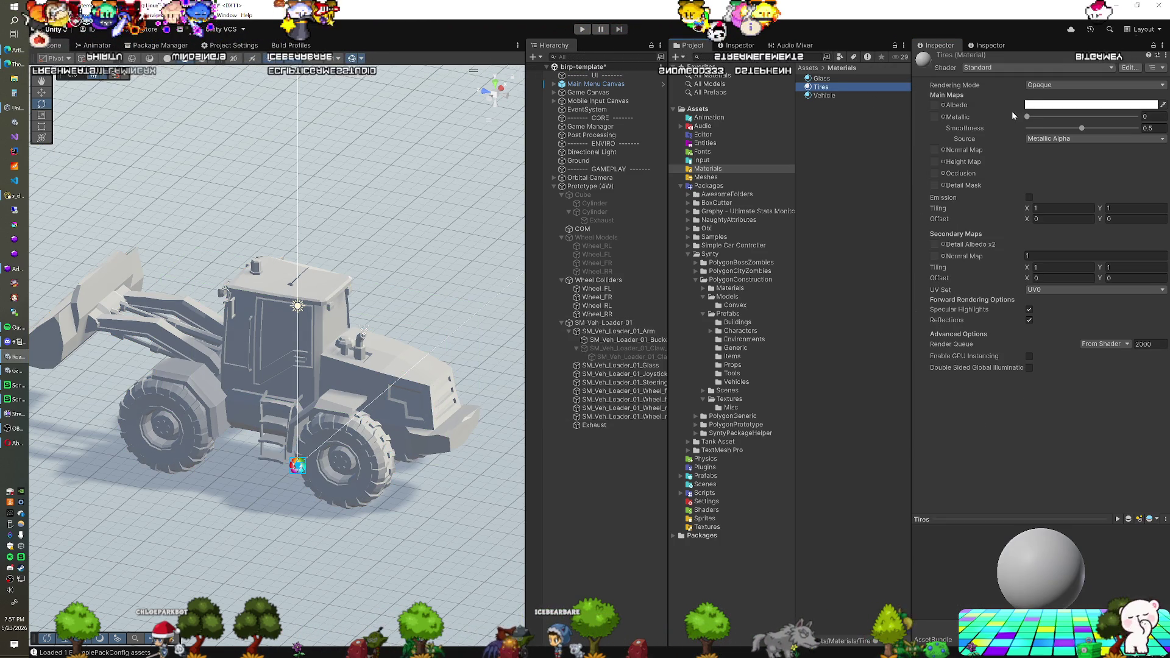
Step: Set the Tires albedo to A6A6A6 and assign Tires to the four wheel meshes
left_click(1054, 104)
left_click_drag(1066, 188, 1050, 186)
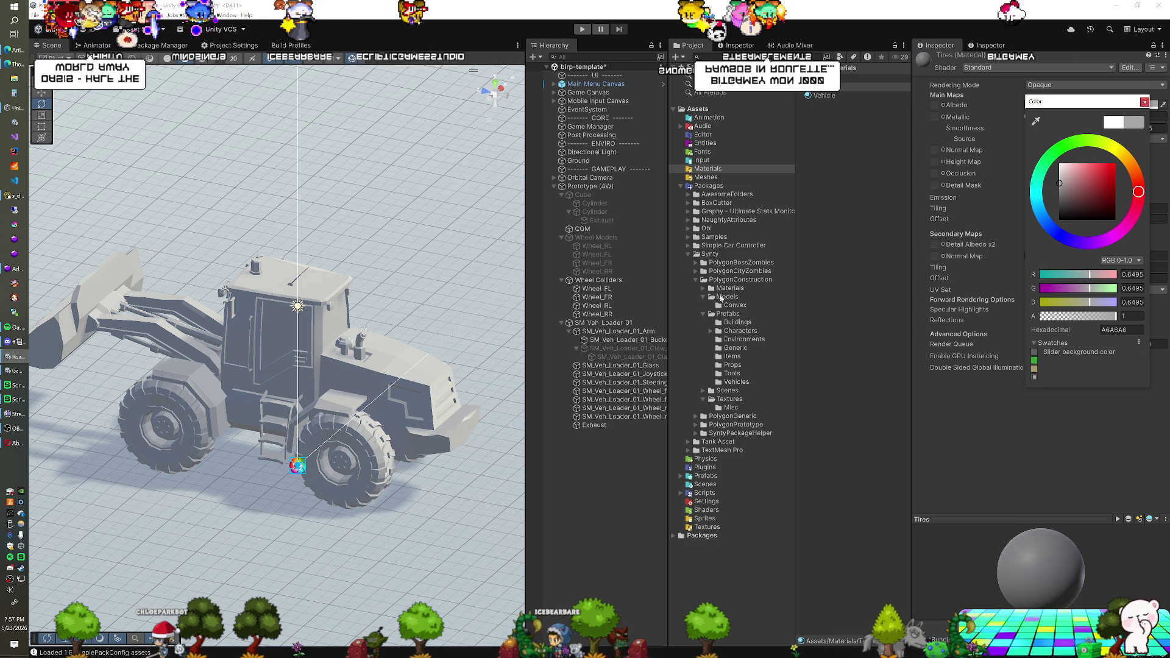
key("ctrl+z")
key("ctrl+z")
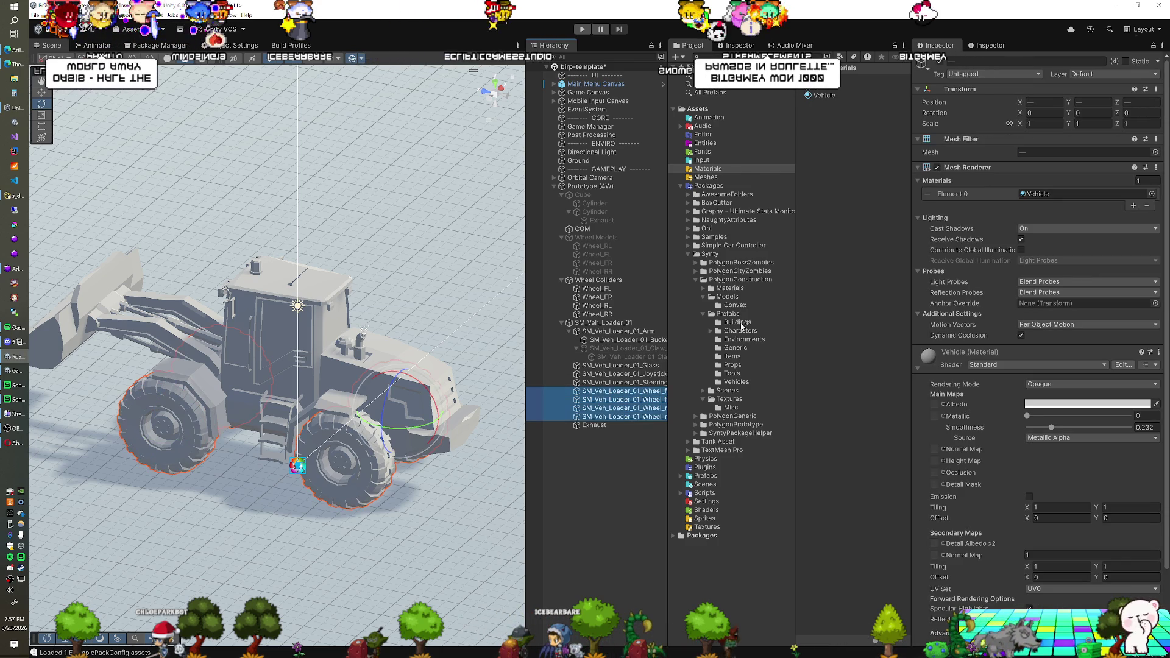
left_click_drag(816, 85, 1060, 193)
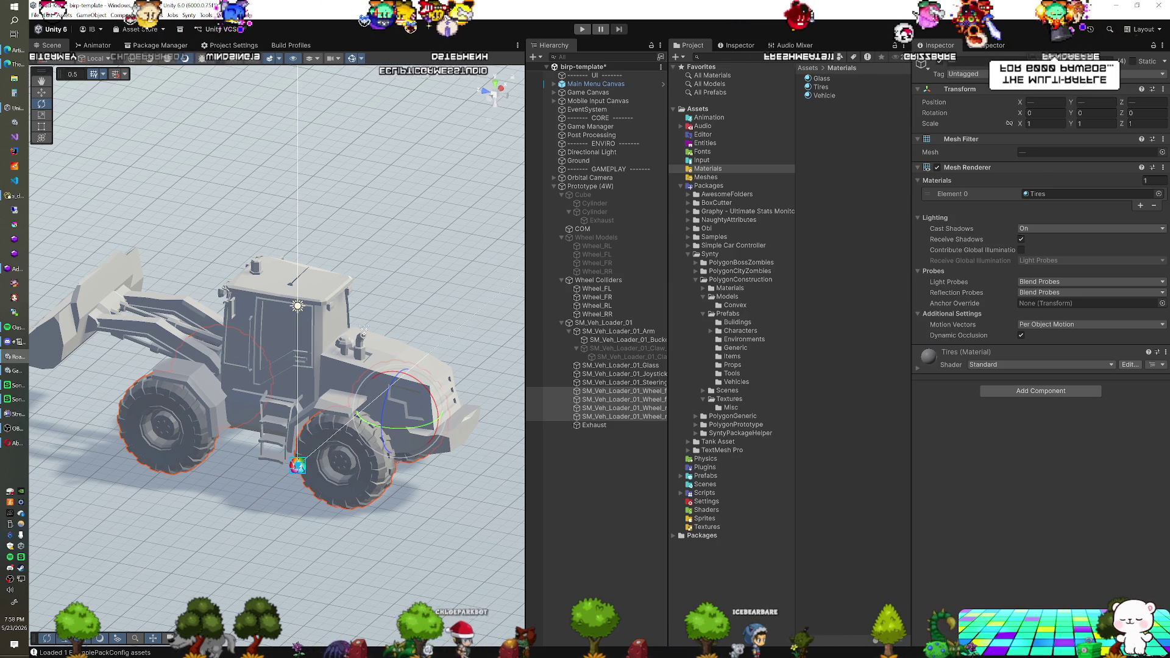
Step: Brighten the Vehicle material's albedo slightly to D6D6D6
left_click(824, 95)
left_click(1033, 105)
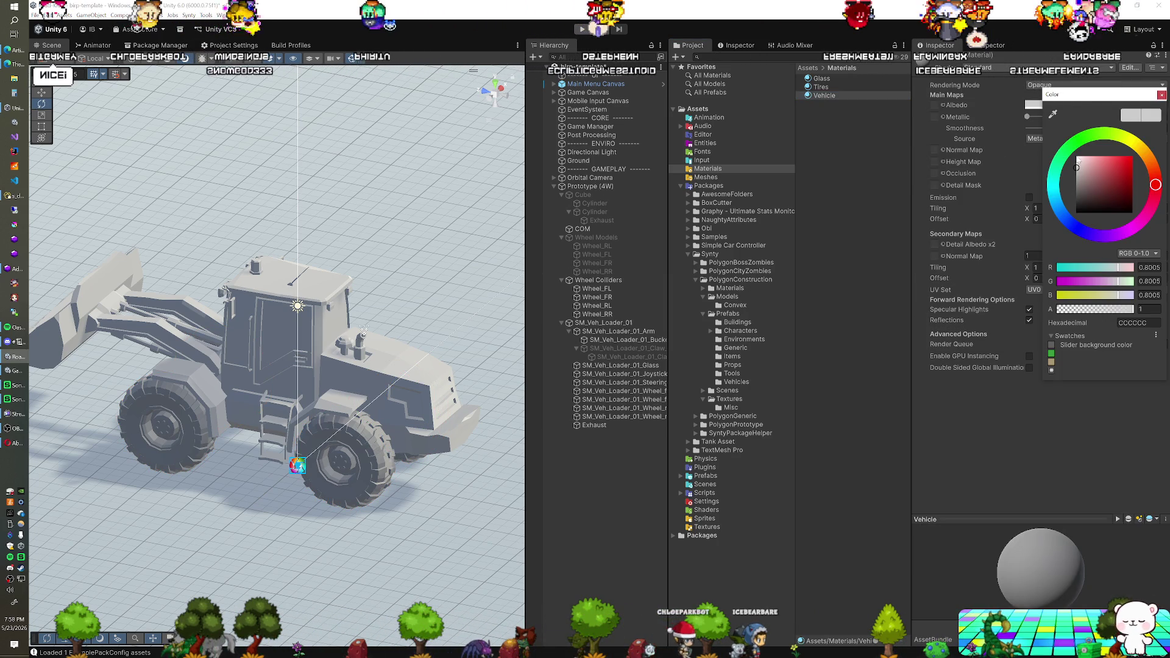
left_click_drag(1077, 168, 1076, 165)
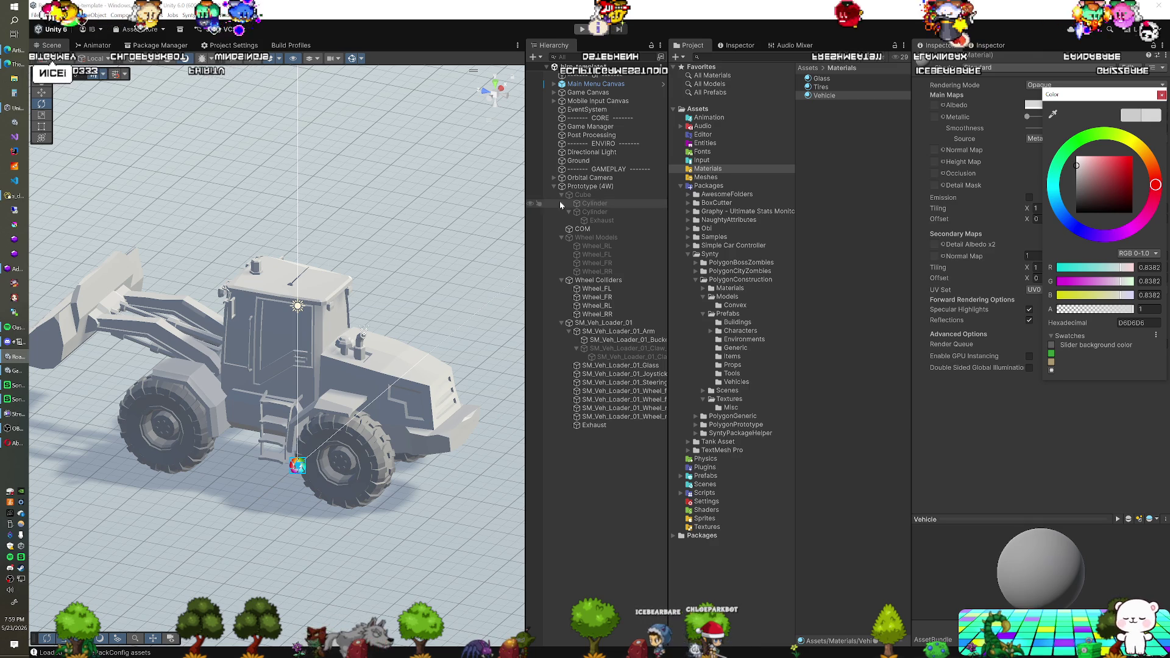
left_click(822, 78)
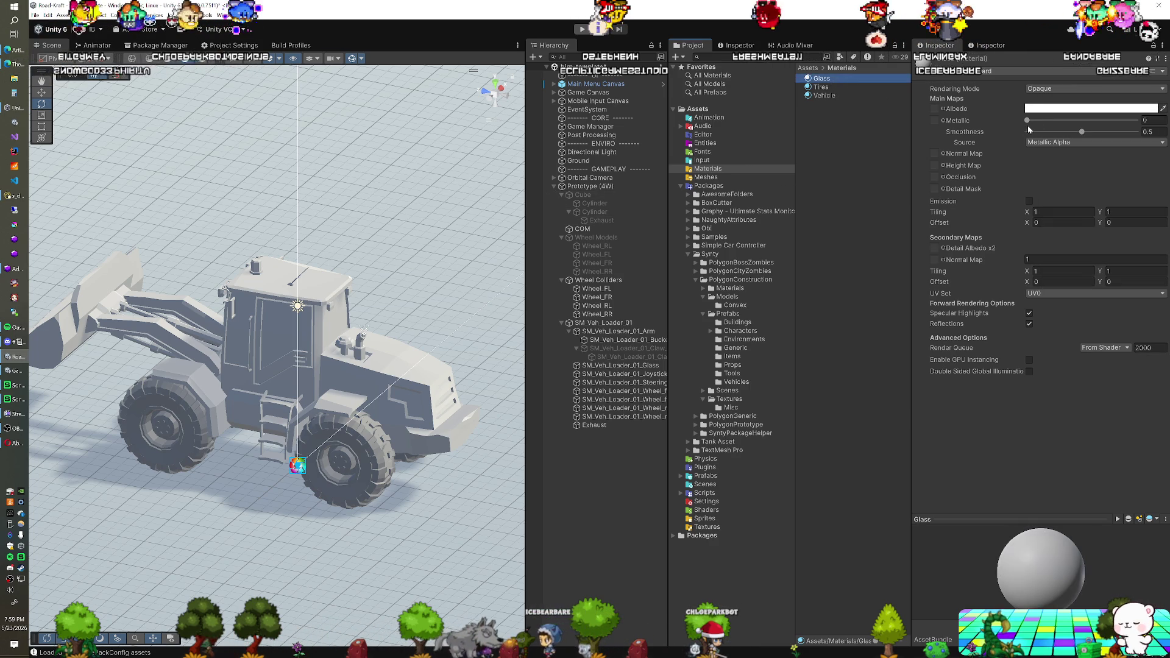
Step: Darken the Glass albedo to 787878 and raise its smoothness to 0.774
left_click(1031, 108)
left_click_drag(1052, 195, 1053, 197)
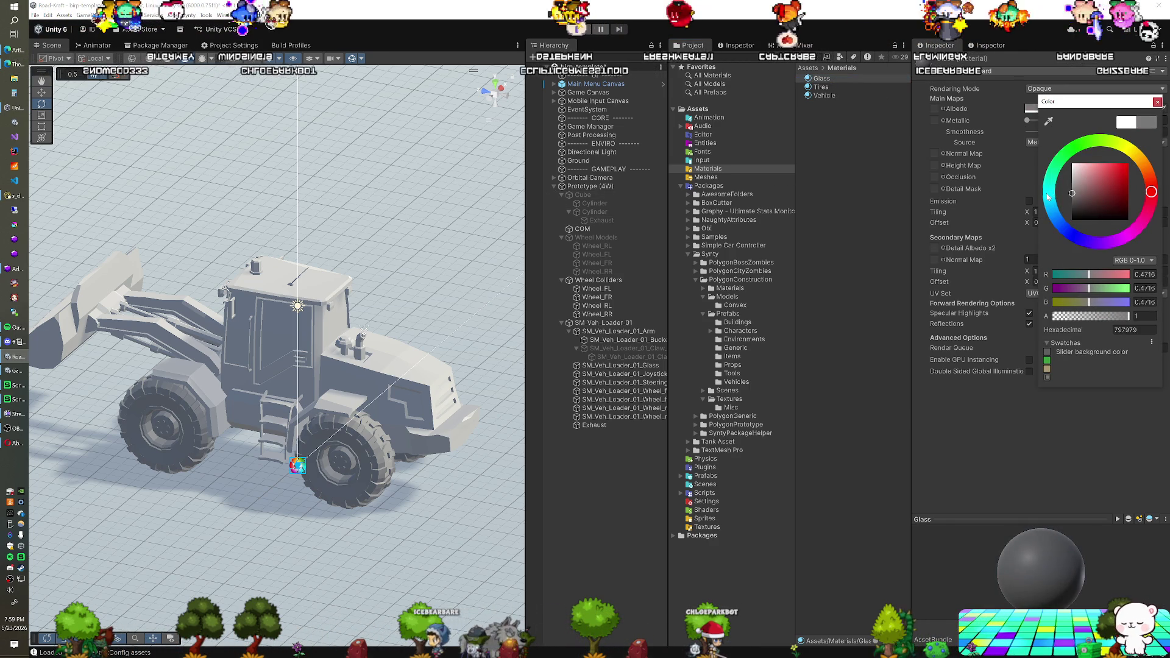
left_click(880, 31)
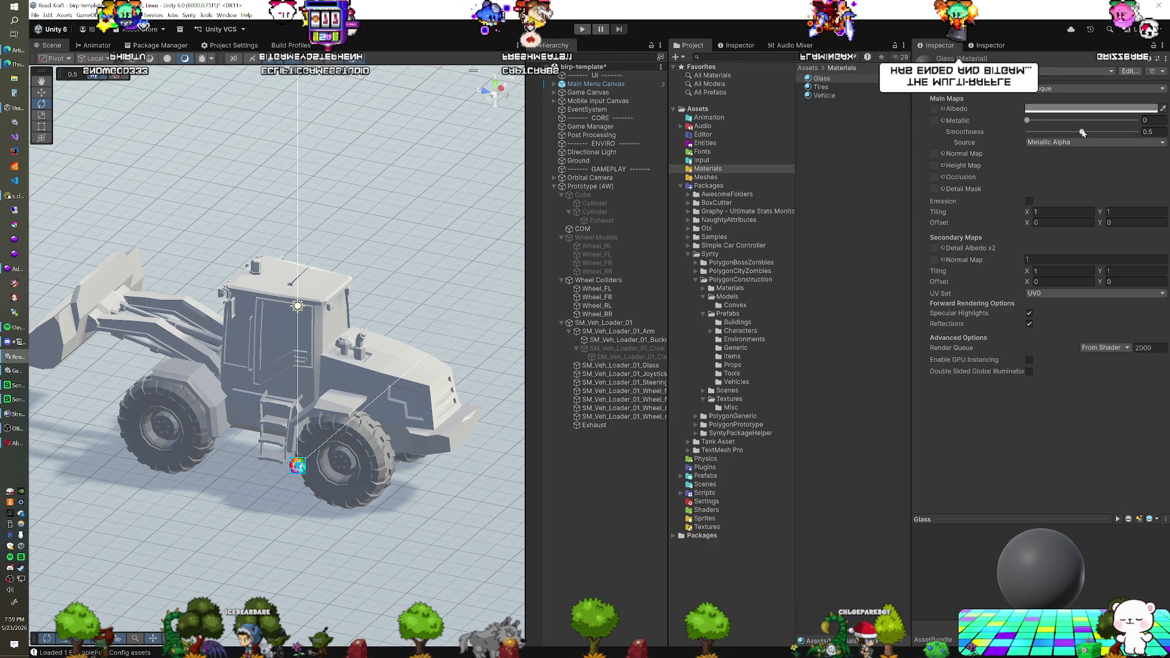
left_click_drag(1081, 132, 1109, 135)
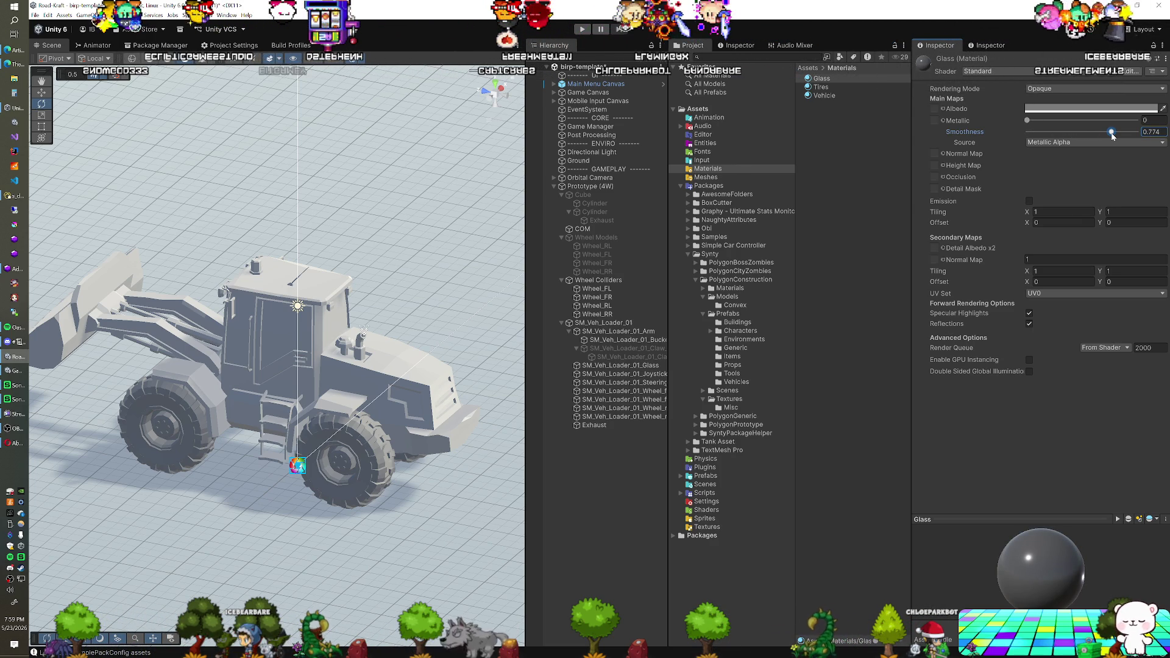
Step: Switch Glass to the Fade rendering mode and lower its albedo alpha to about 0.66
left_click(1032, 113)
left_click(1048, 88)
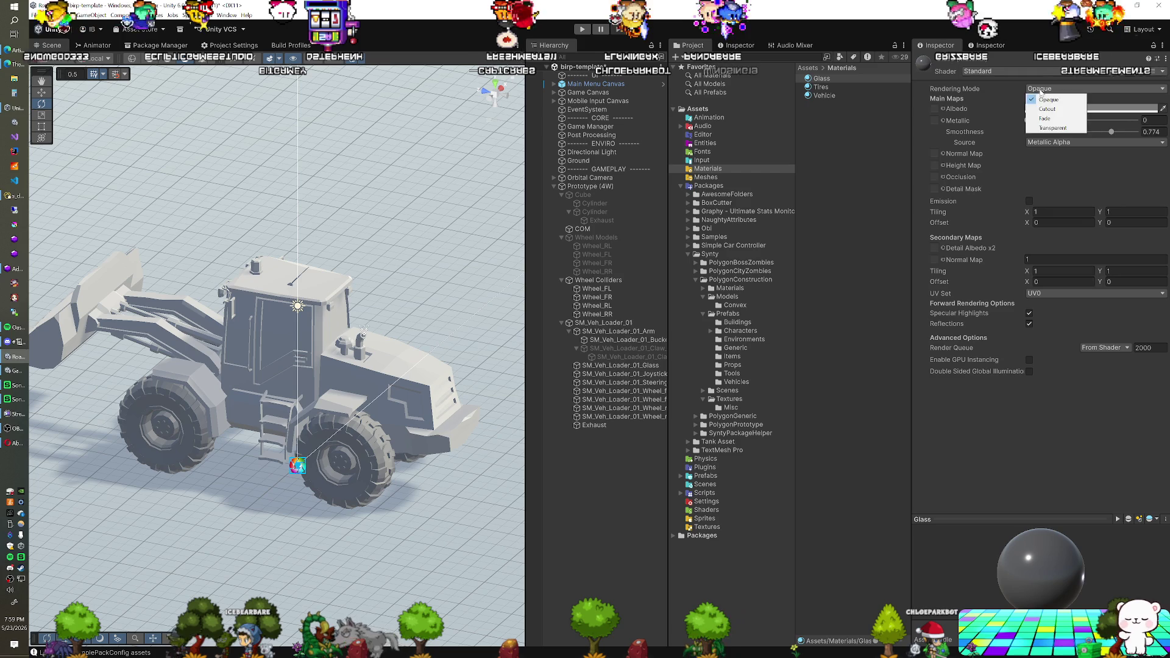
left_click(1048, 108)
left_click(1048, 109)
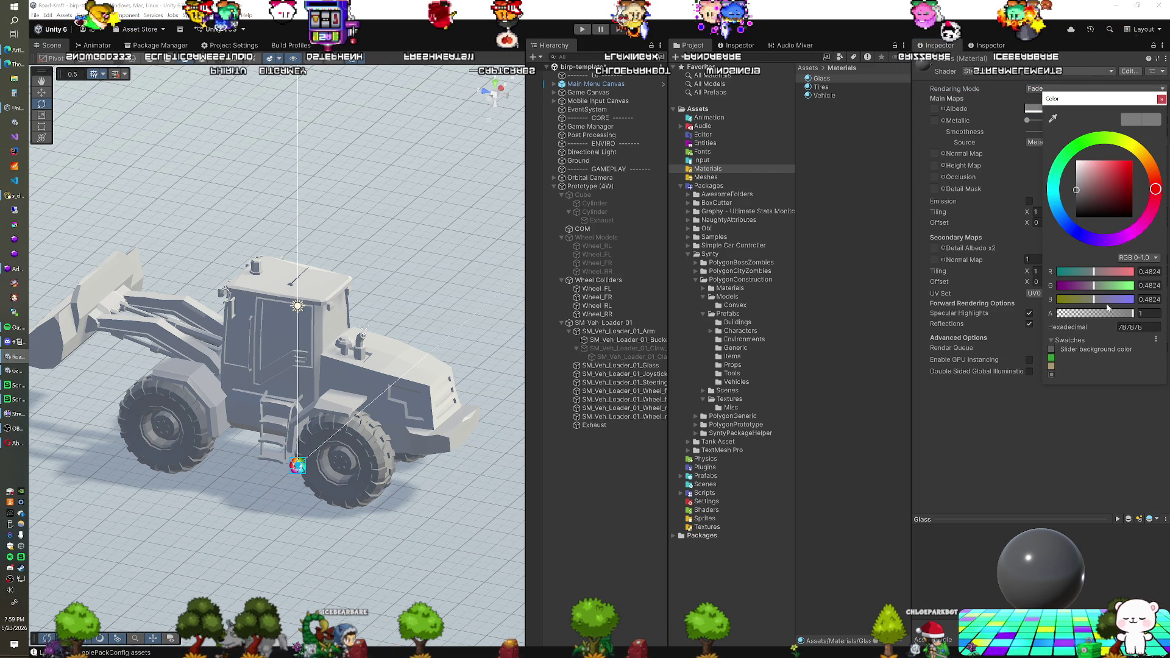
left_click(620, 366)
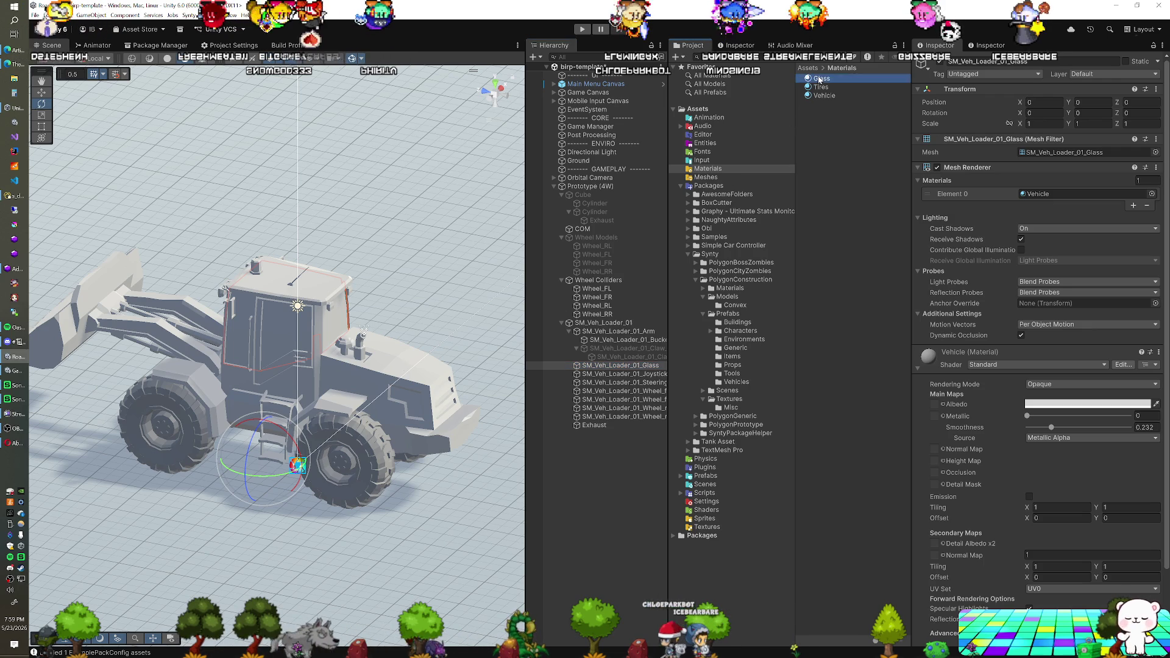
Step: Assign the Glass material to SM_Veh_Loader_01_Glass and check the see-through cab windows
left_click_drag(1014, 144, 1054, 194)
mouse_move(248, 361)
left_mouse_down()
mouse_move(290, 394)
mouse_move(187, 396)
mouse_move(265, 376)
mouse_move(225, 383)
left_mouse_up()
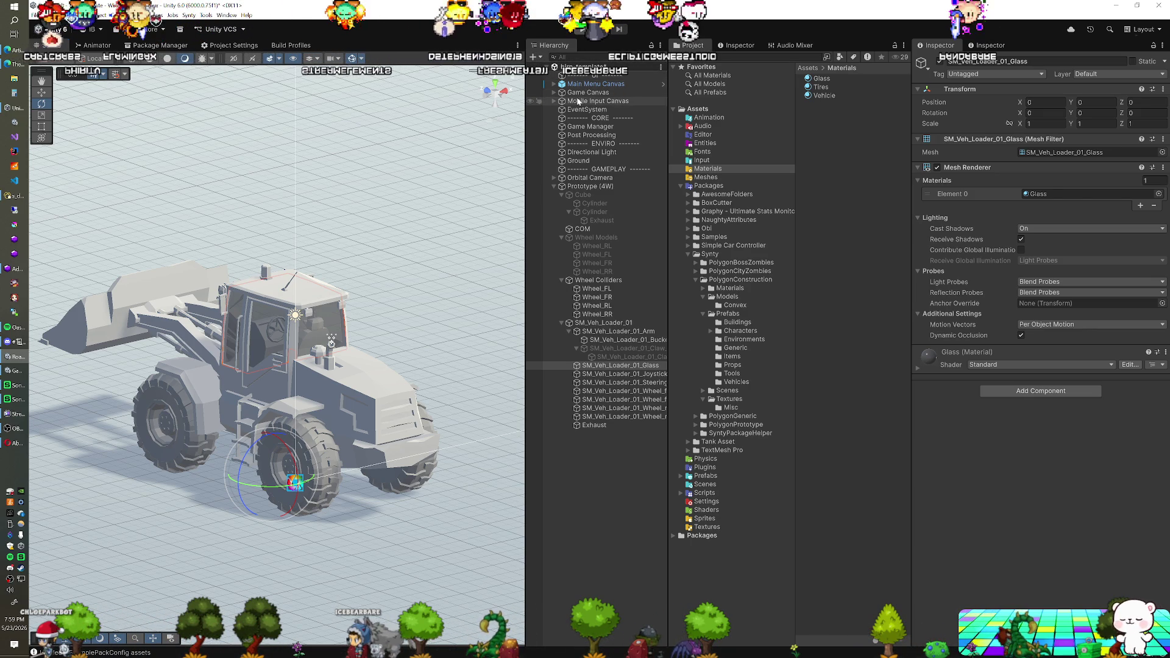
left_click(600, 289)
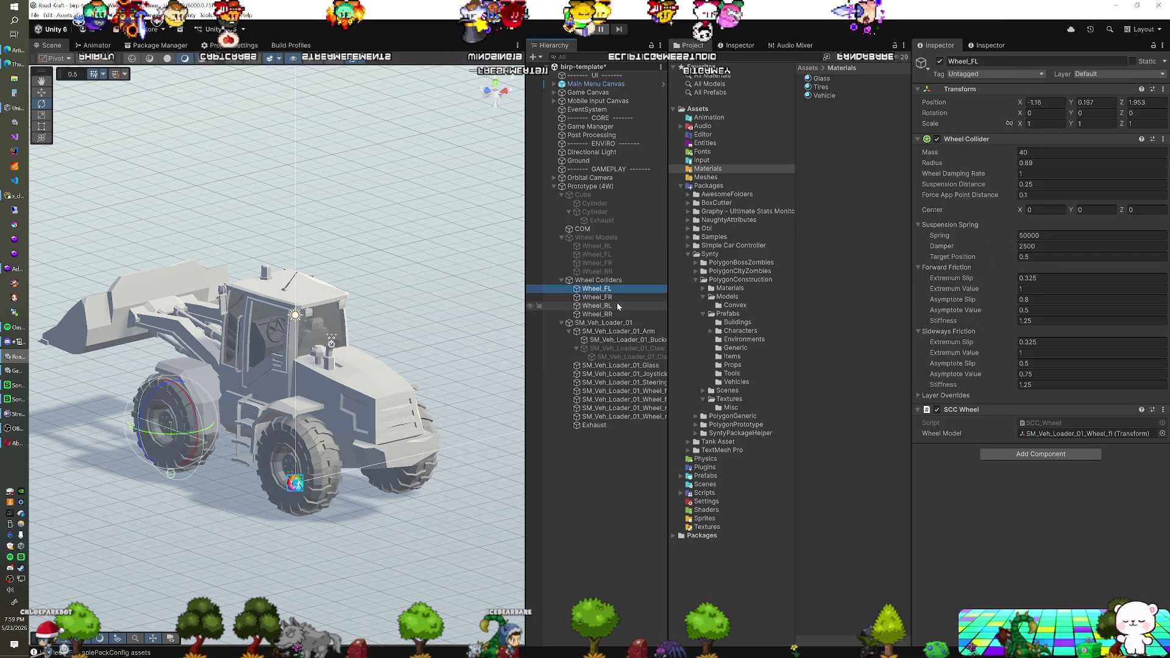
Step: Give all four wheel colliders forward Extremum Slip 0.001 and Extremum Value 0.5, then play-test
left_click(611, 314, "shift")
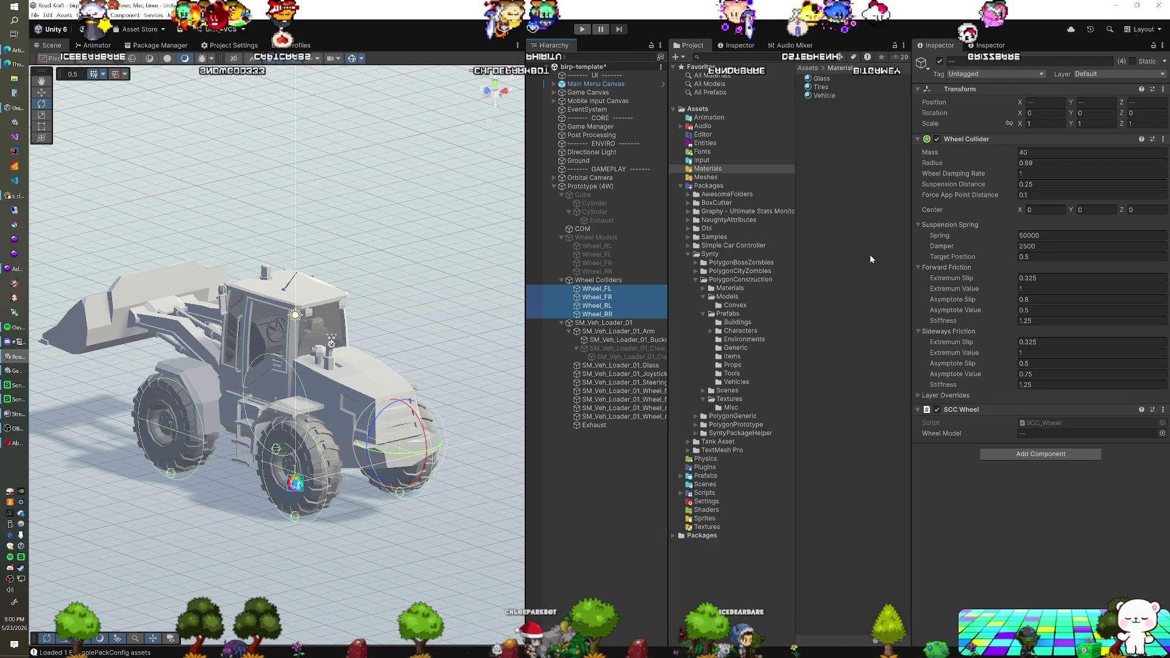
left_click(940, 246)
left_click(1036, 278)
type("0.00001")
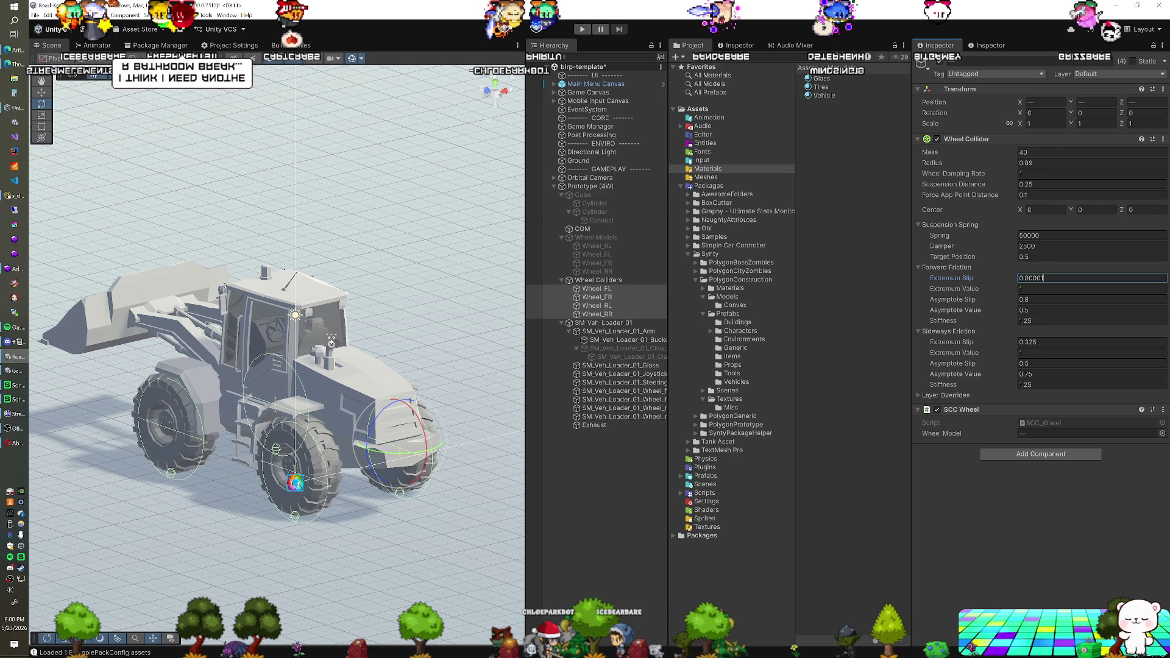
key("Tab")
type("0.5")
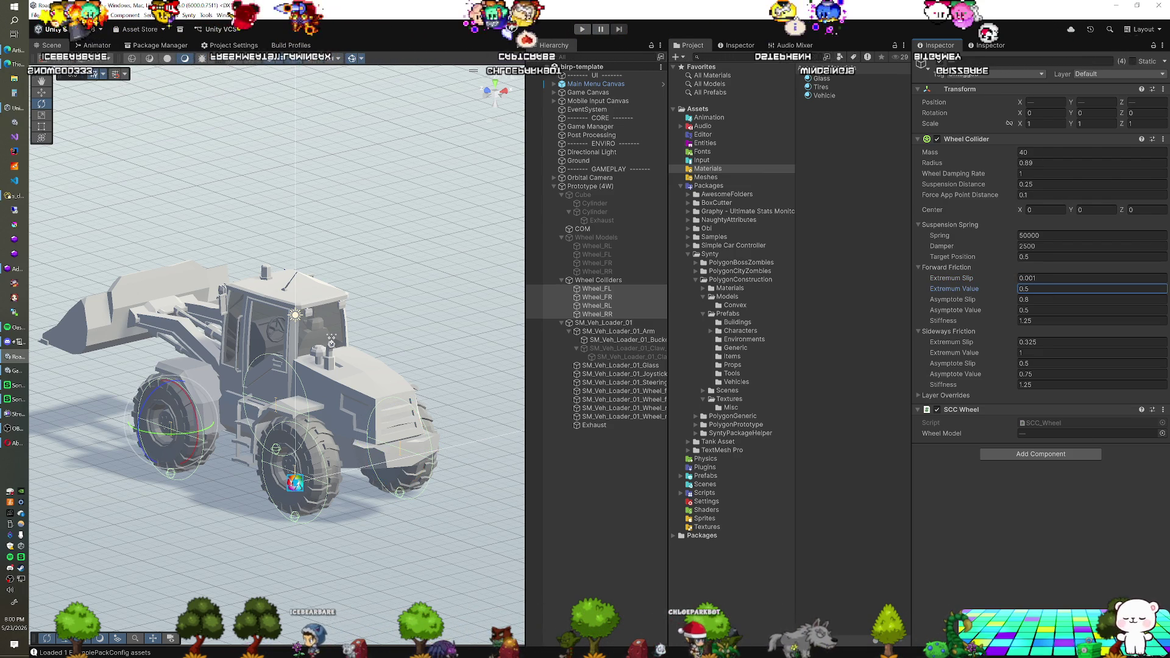
left_click(582, 30)
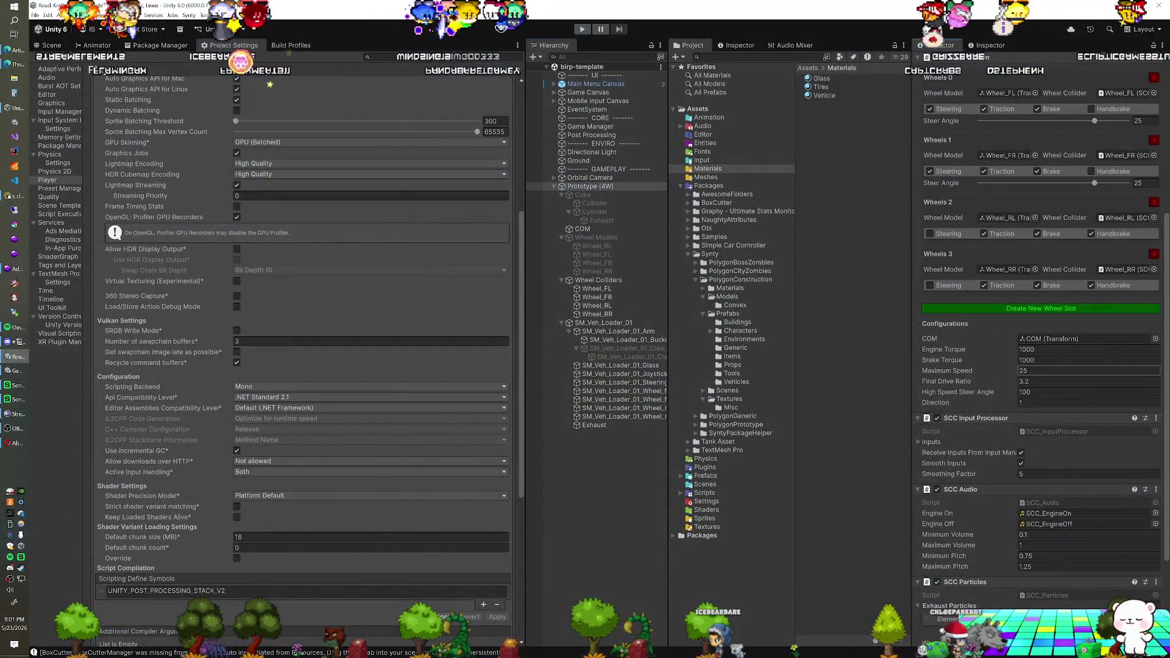
Step: Lower the drivetrain's Maximum Speed to 18 and create a new Cylinder 3D object
left_click(1040, 370)
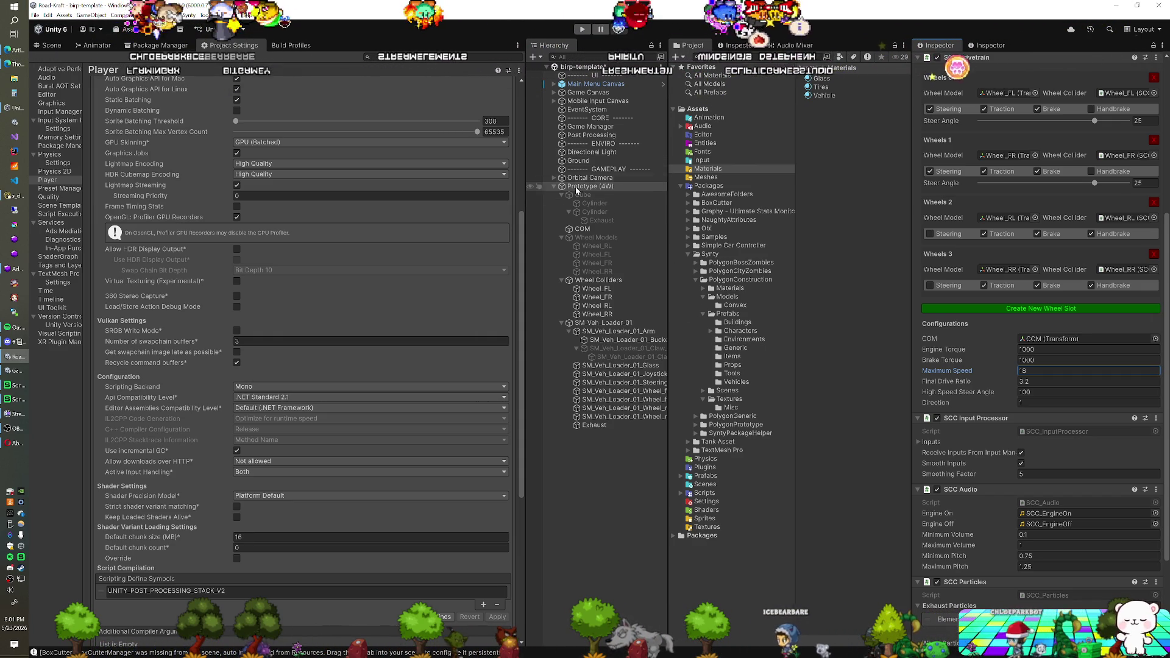
left_click(534, 56)
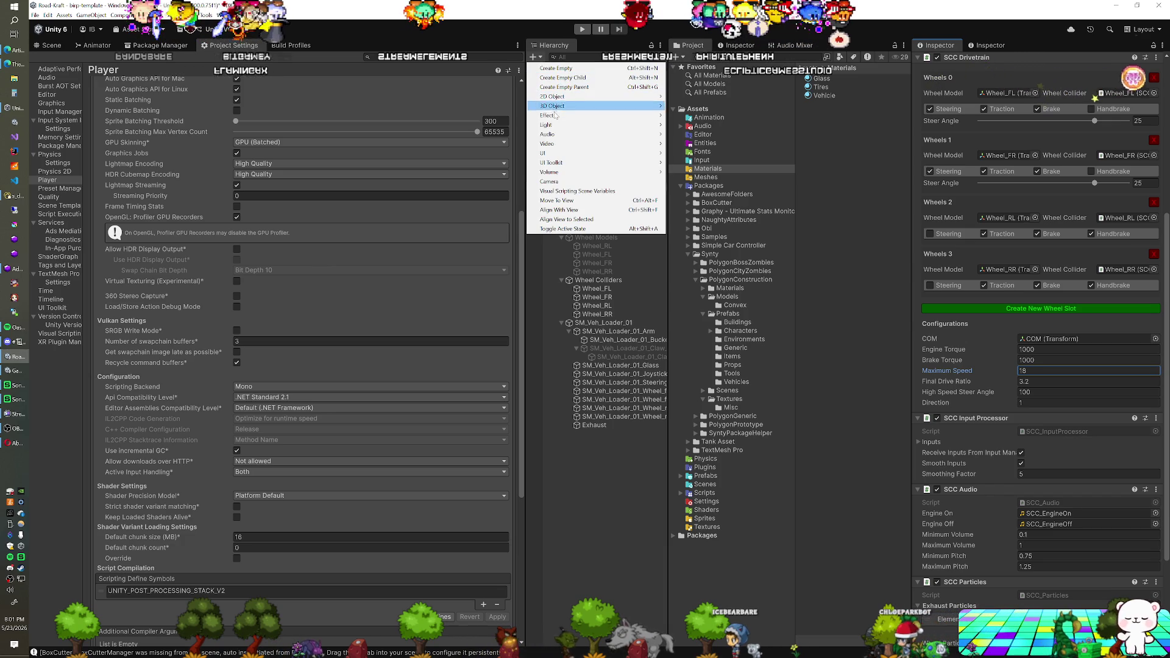
mouse_move(640, 110)
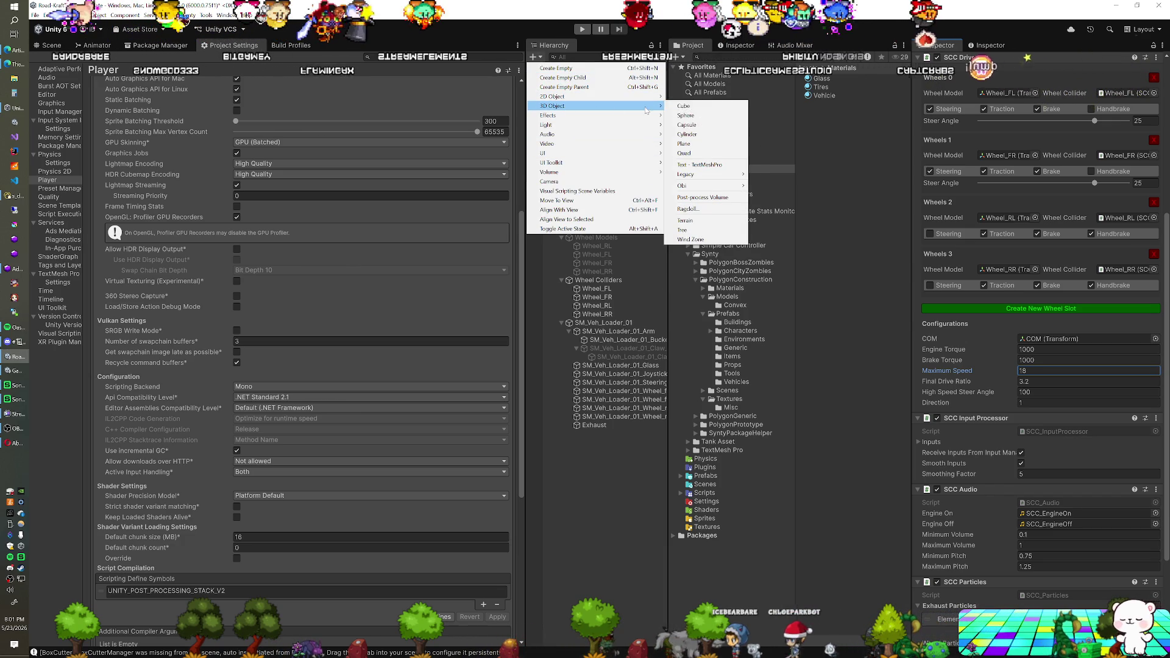
left_click(687, 134)
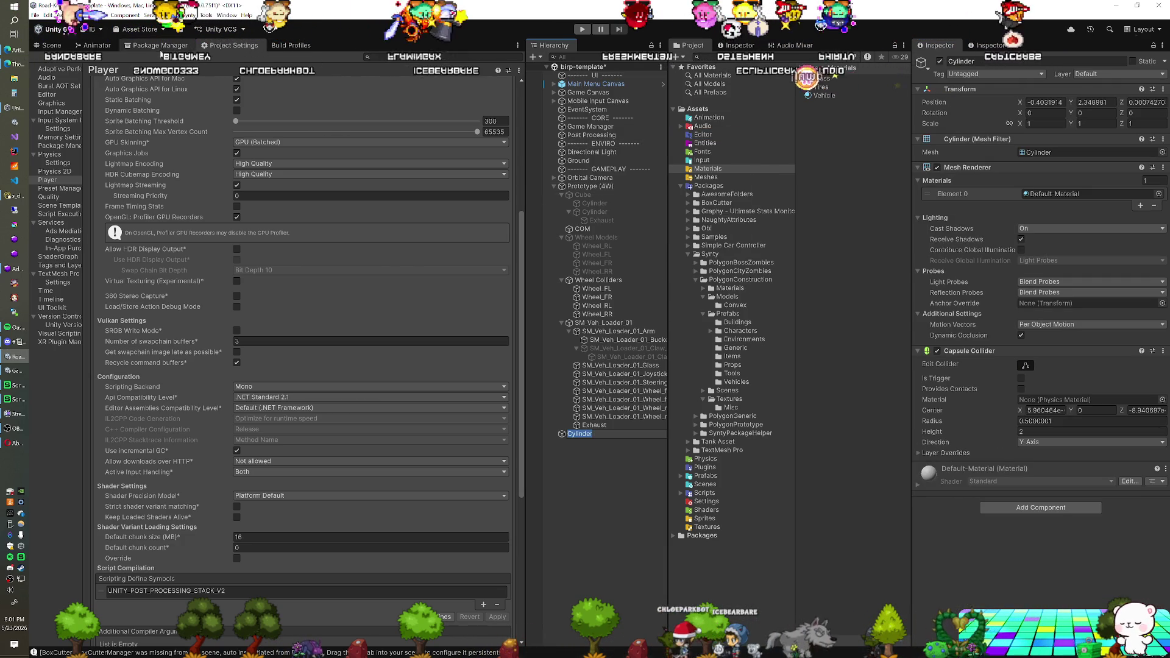
Step: Stretch the new cylinder into a long log lying on the ground by the loader
left_click(51, 45)
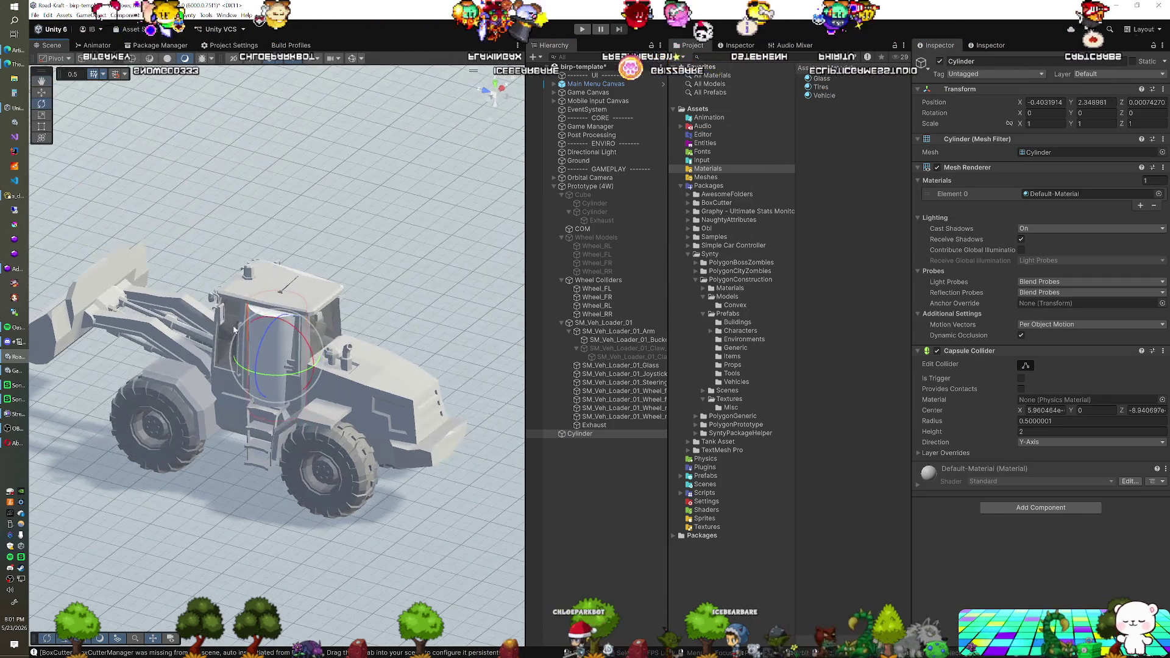
left_click_drag(335, 294, 429, 307)
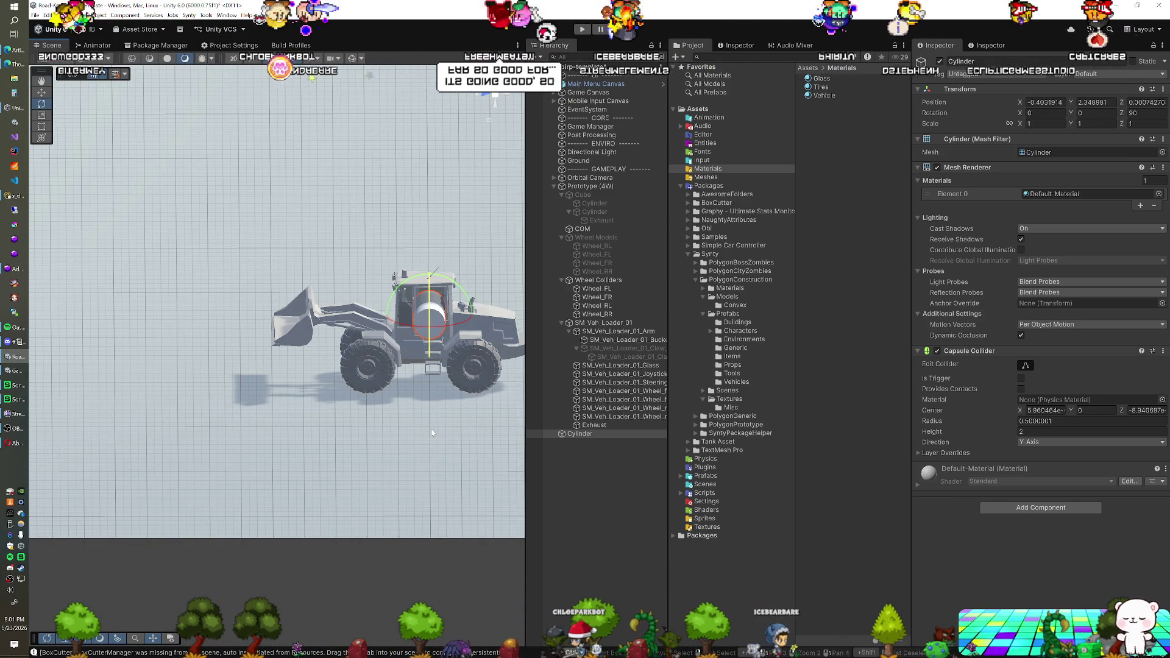
left_click_drag(431, 432, 401, 419)
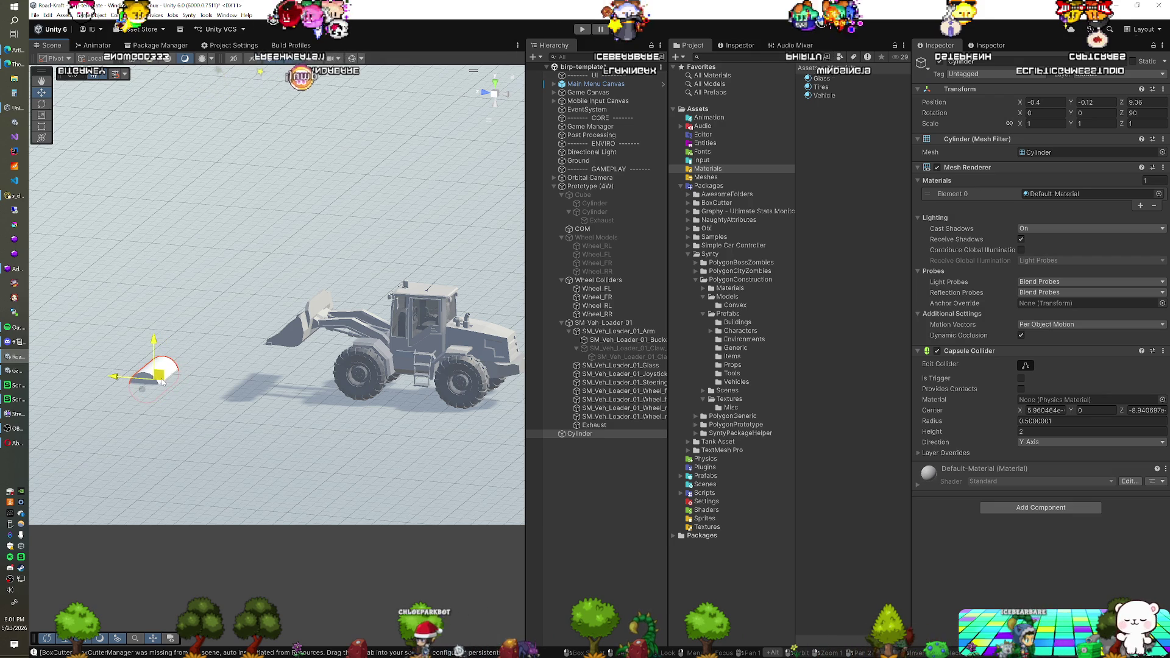
left_click_drag(160, 382, 254, 395)
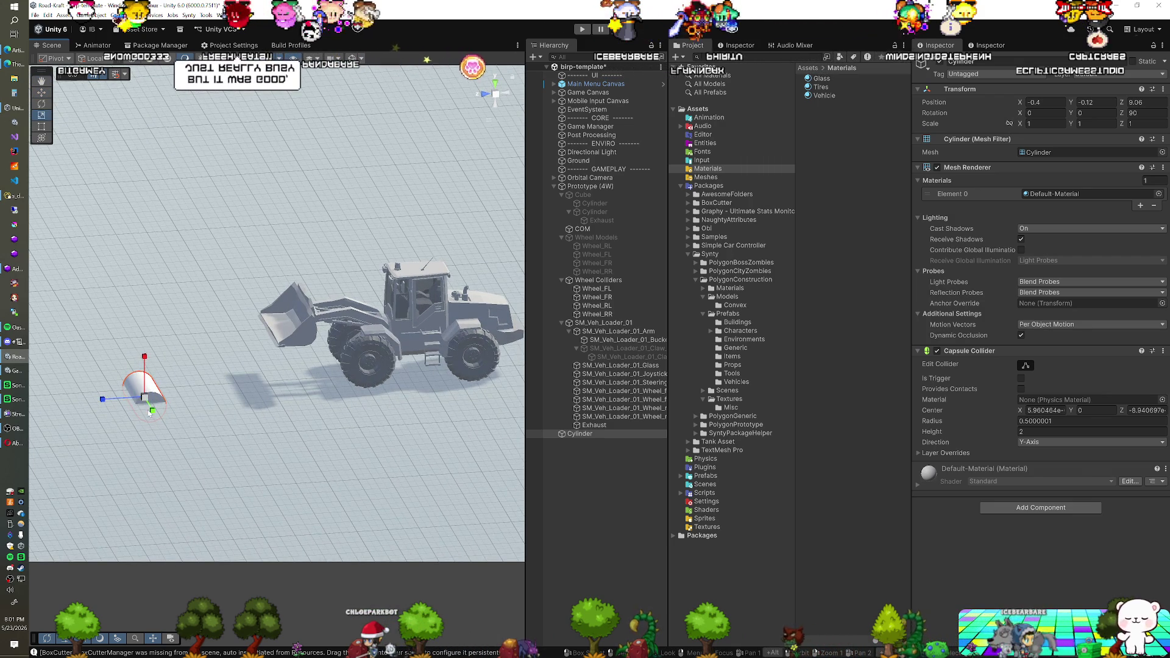
left_click_drag(185, 480, 212, 364)
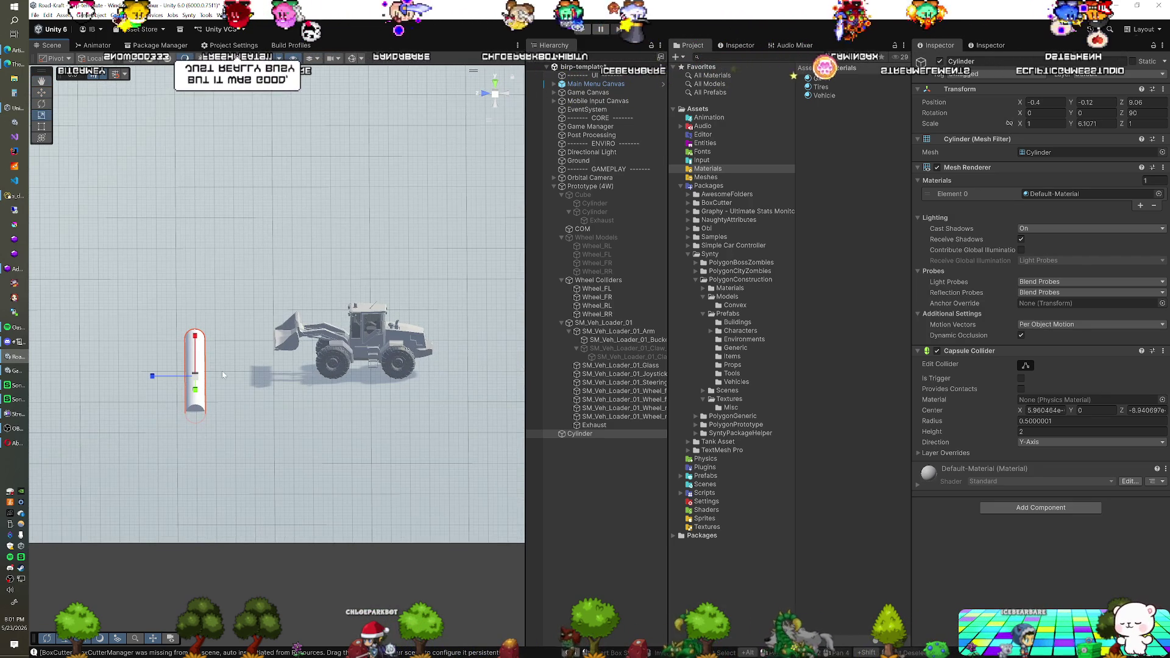
Step: Duplicate the log repeatedly into a row of seven cylinders across the ground
key("ctrl+d")
left_click_drag(135, 380, 106, 379)
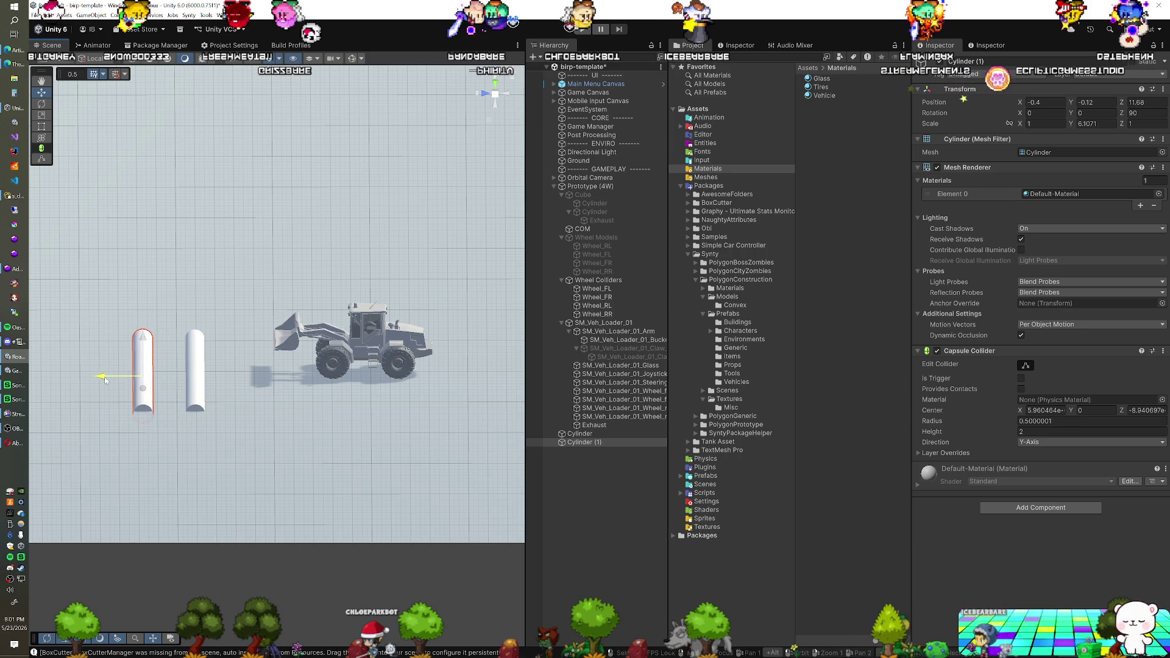
key("ctrl+d")
left_click_drag(209, 374, 86, 372)
key("ctrl+d")
key("ctrl+d")
left_click_drag(176, 369, 91, 365)
key("ctrl+d")
key("ctrl+d")
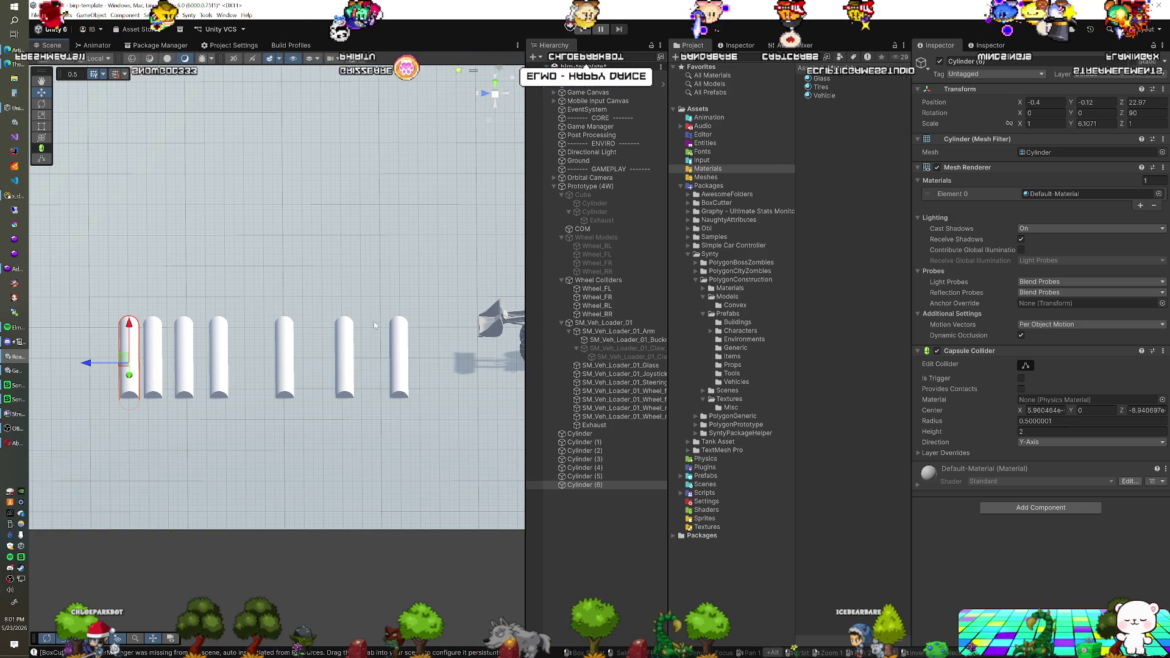
Step: Select all seven cylinders and drive the loader forward over the logs in Play mode
left_click(575, 433, "shift")
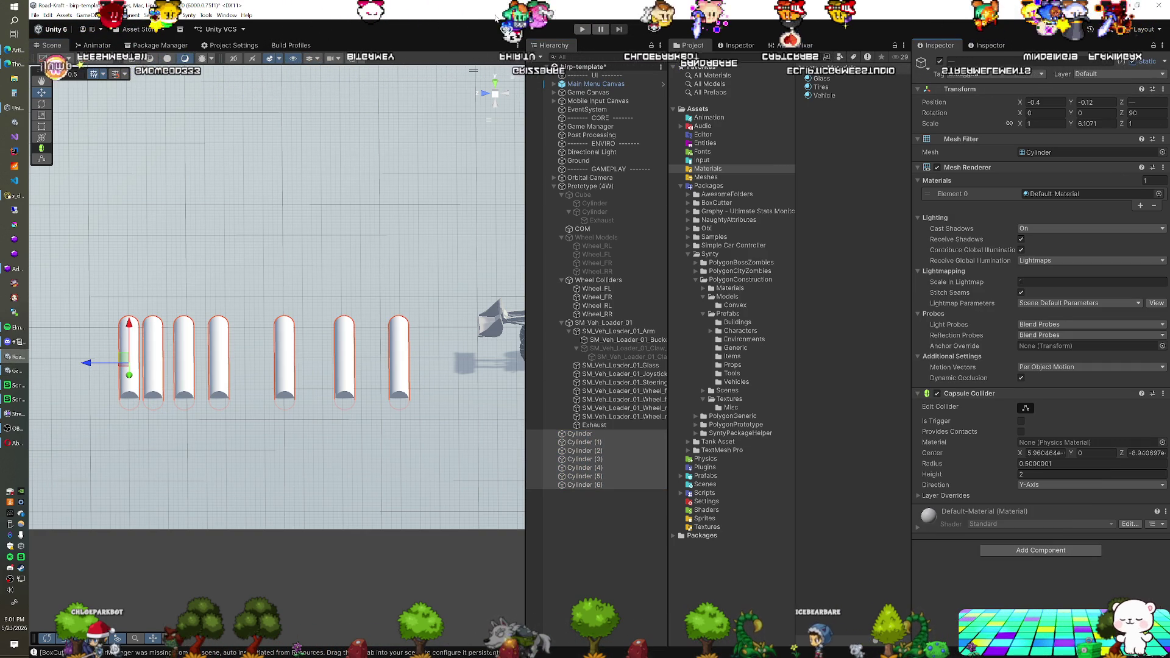
left_click(221, 46)
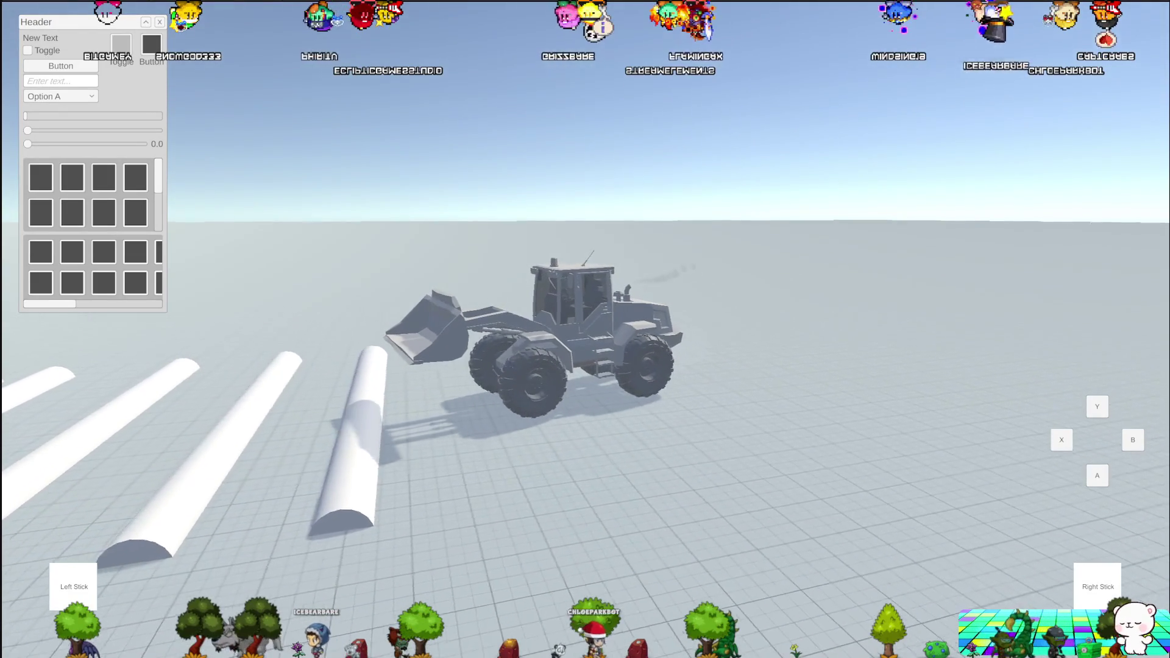
key("w")
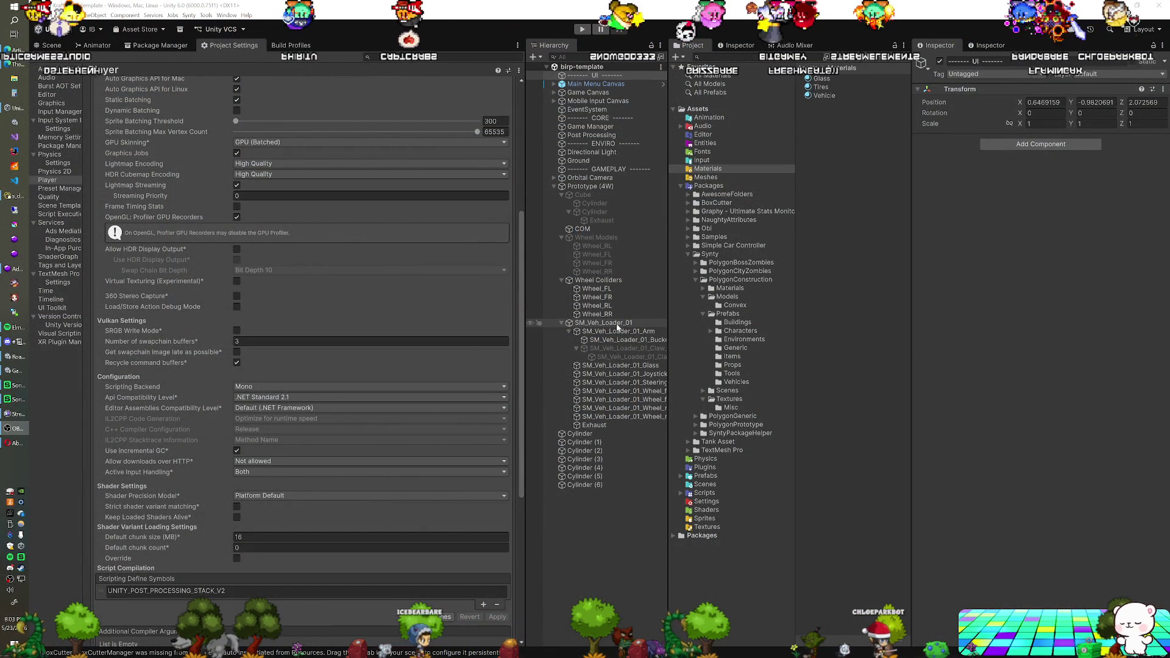
Step: Collapse Prototype (4W) and create an empty GameObject at about X -0.956, Y 0.441, Z 15.355
left_click(594, 433)
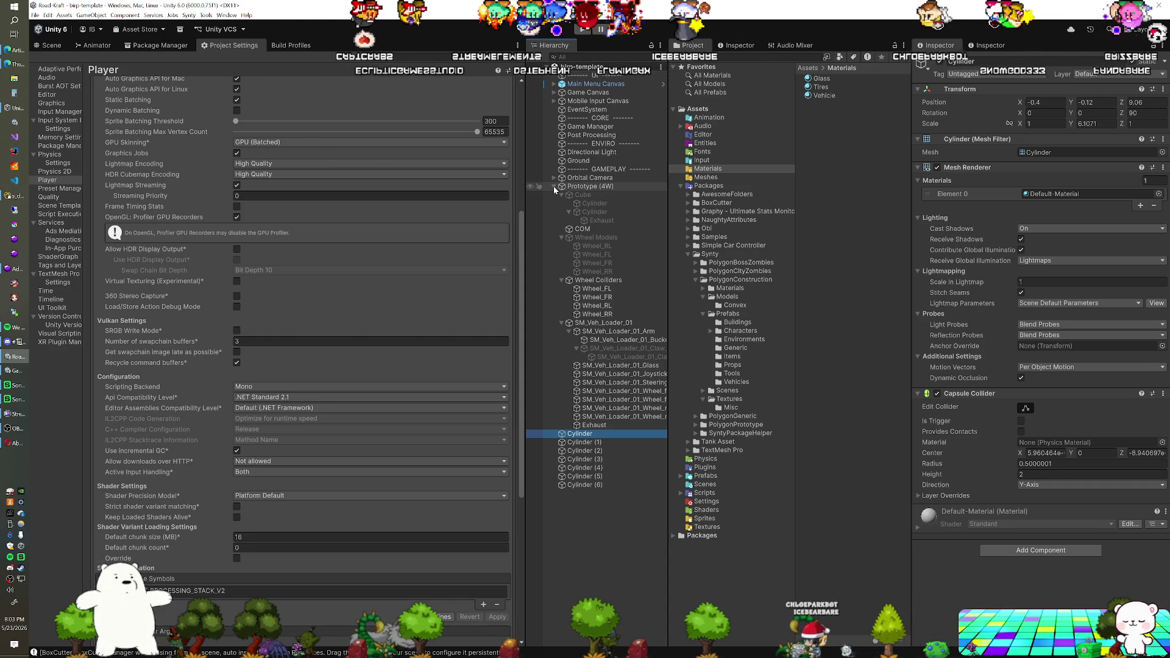
left_click(554, 185)
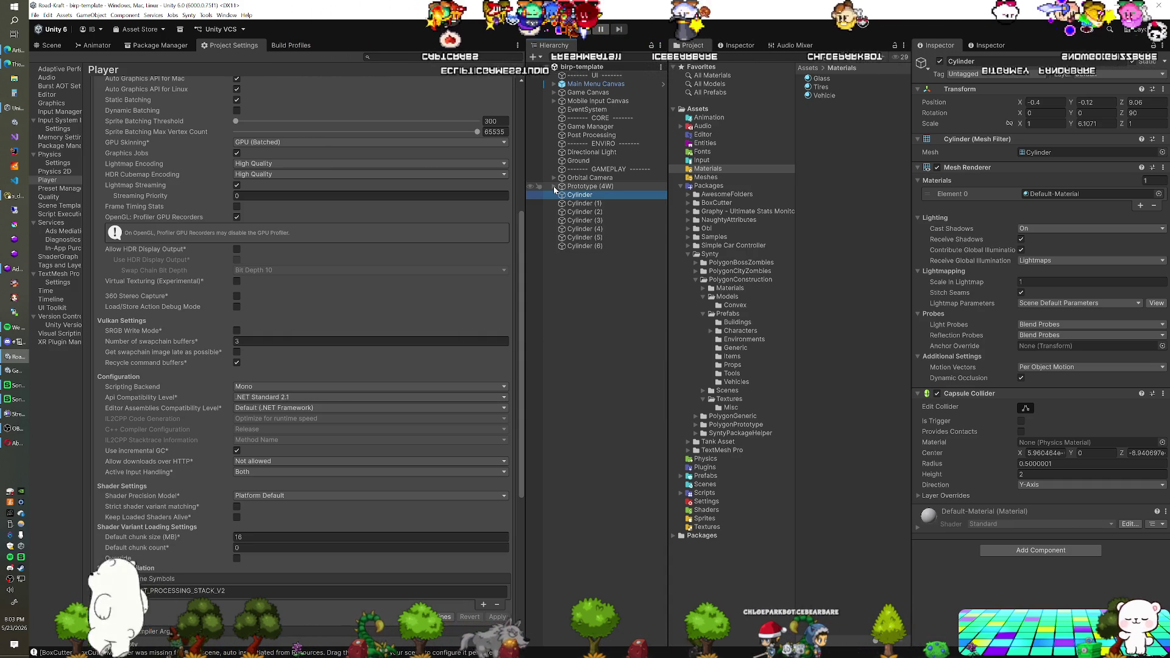
left_click(579, 275)
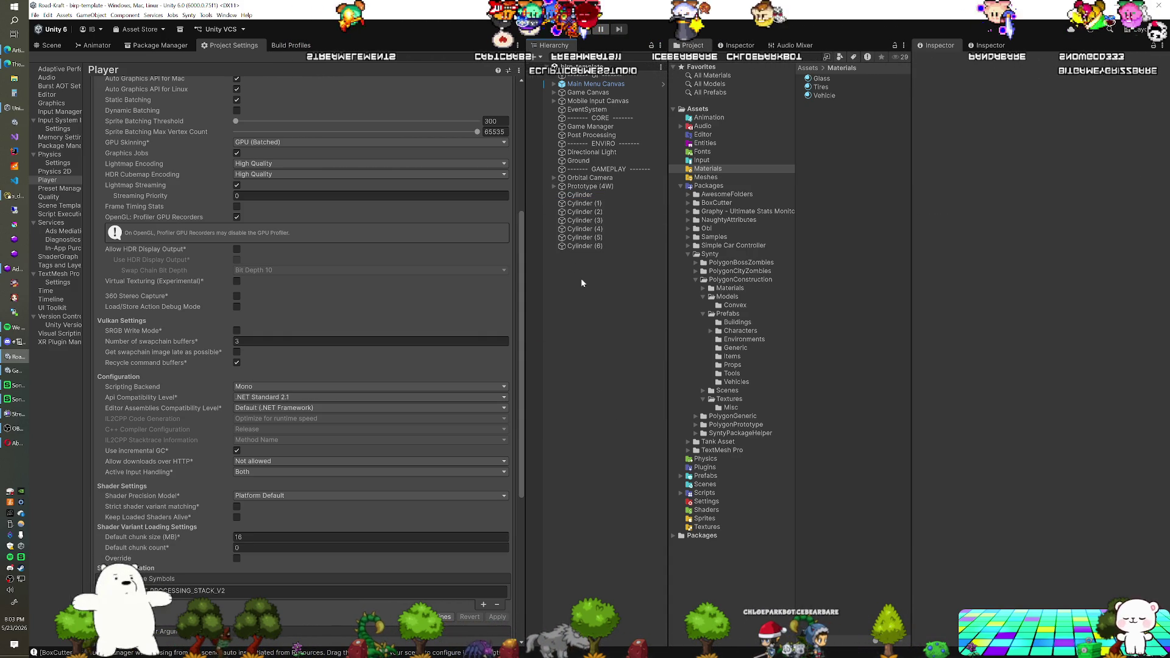
key("ctrl+shift+n")
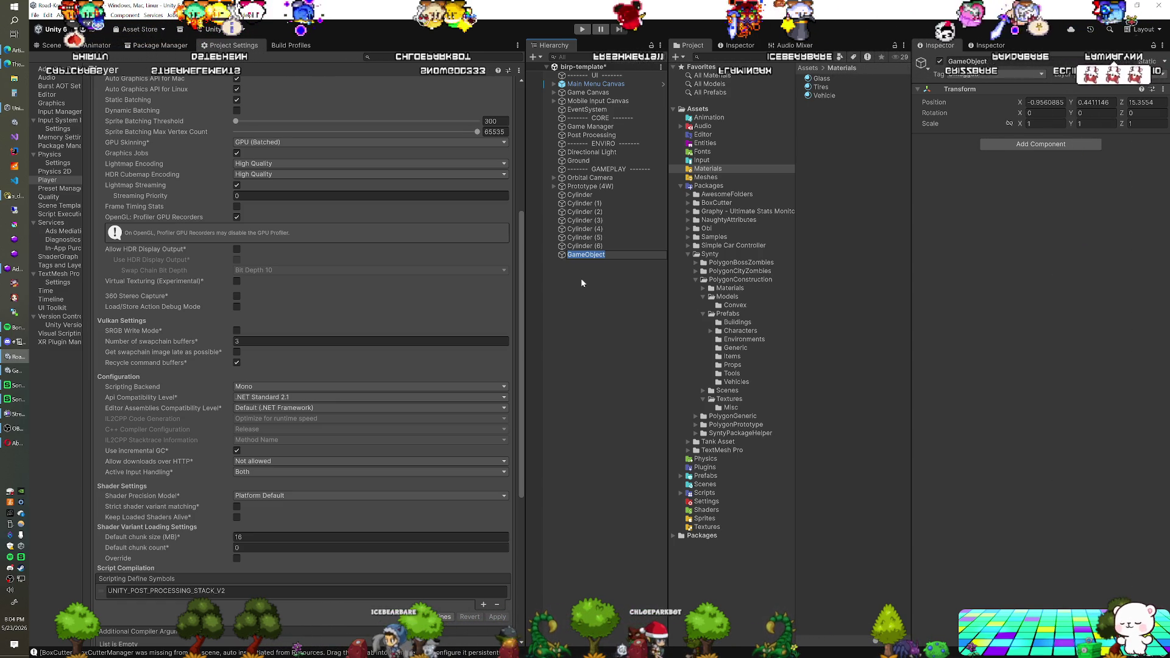
left_click(480, 29)
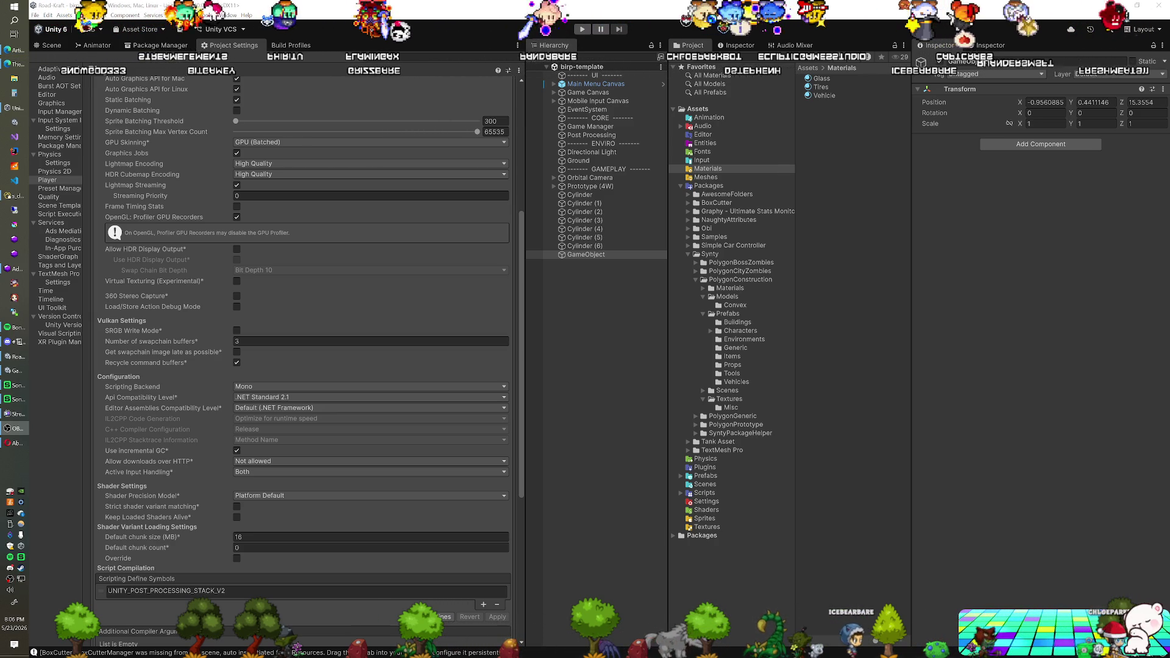
Step: Return to the Scene view and orbit toward the loader and the row of cylinders
left_click(51, 45)
mouse_move(357, 404)
left_mouse_down()
mouse_move(309, 395)
mouse_move(307, 357)
left_mouse_up()
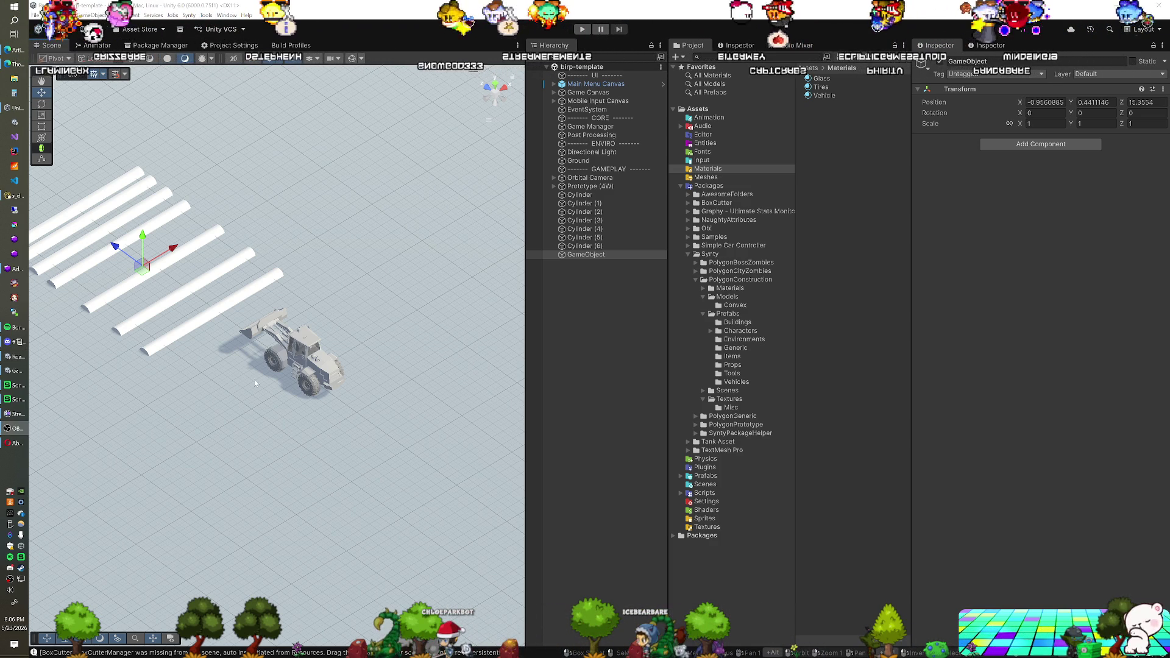
Step: Zoom in on the grey wheel loader and orbit around to view its side
scroll(255, 383, "up", 5)
left_click_drag(256, 383, 231, 311)
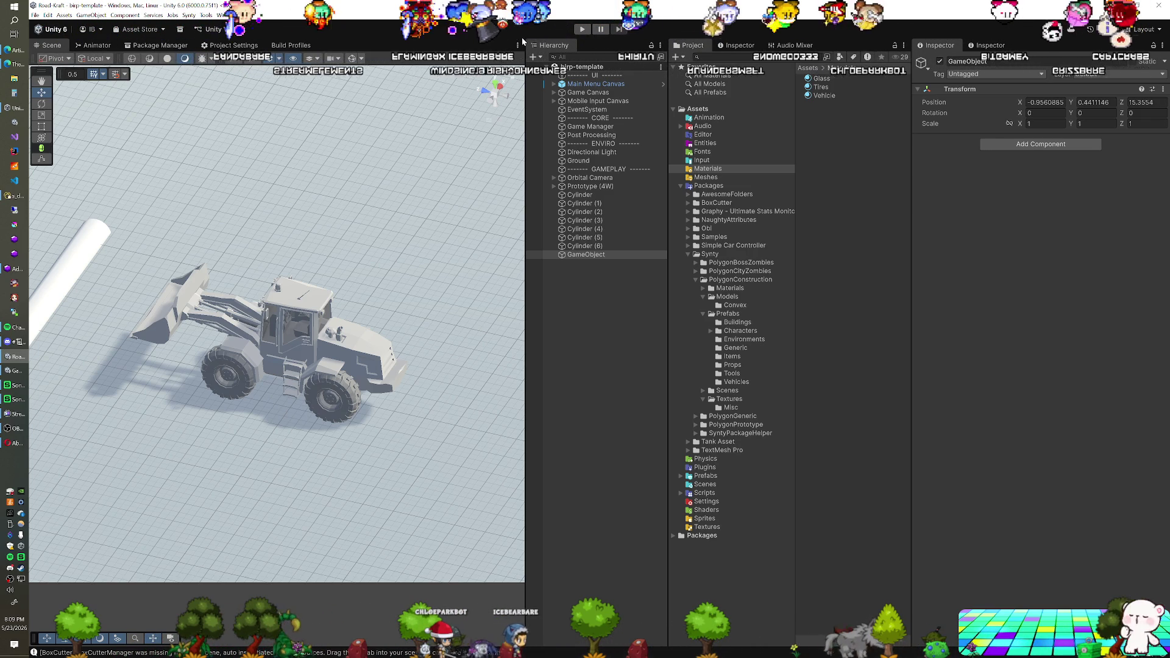
left_click(585, 186)
left_click(554, 186)
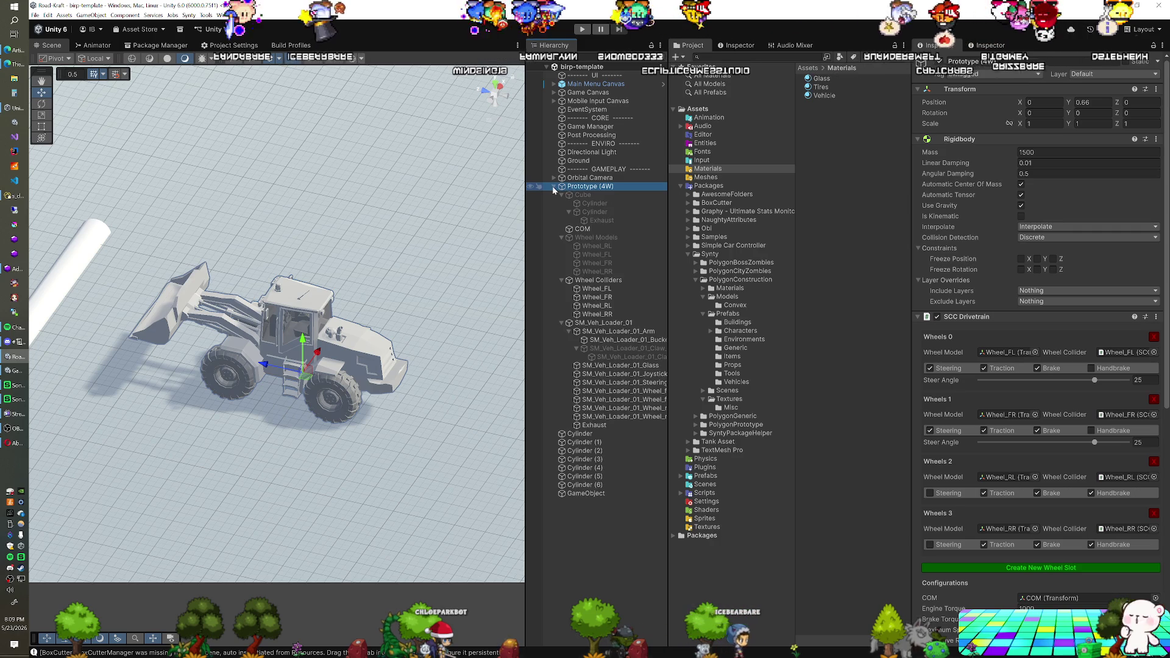
left_click(553, 187)
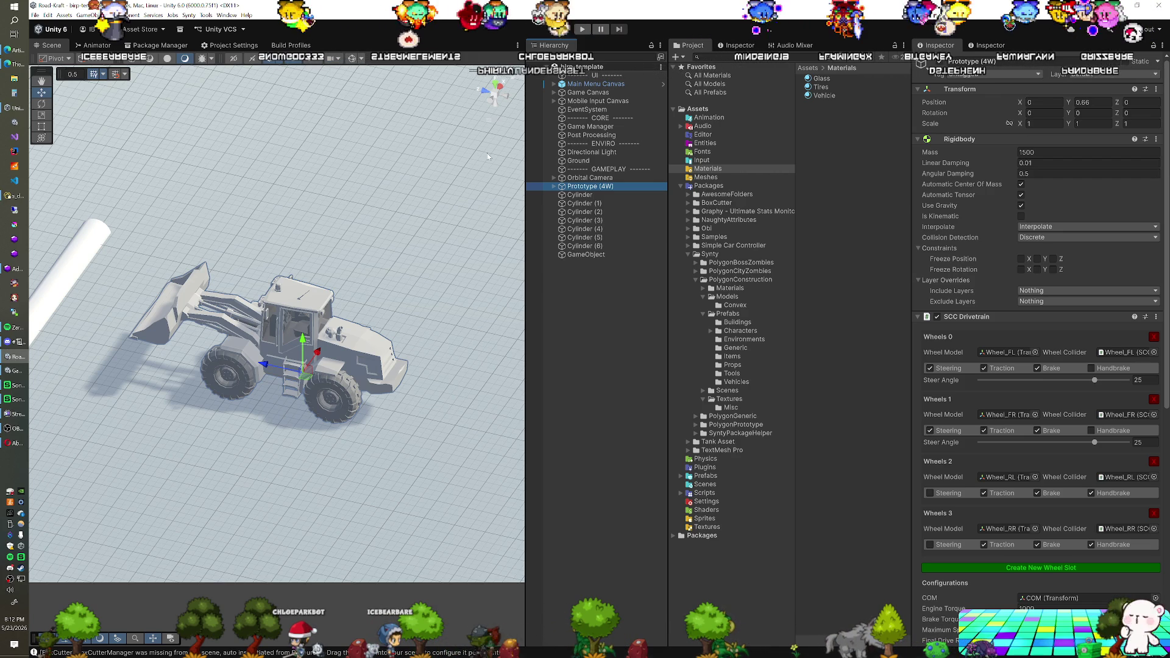
left_click(577, 255)
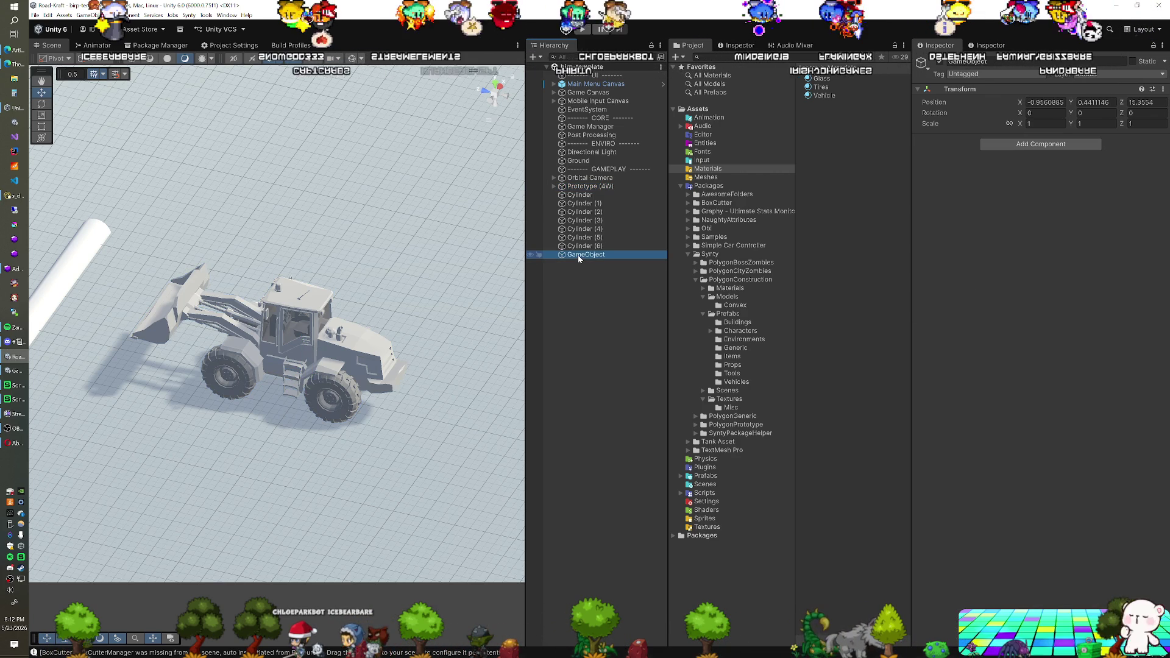
mouse_move(377, 350)
left_mouse_down()
mouse_move(232, 335)
mouse_move(402, 309)
left_mouse_up()
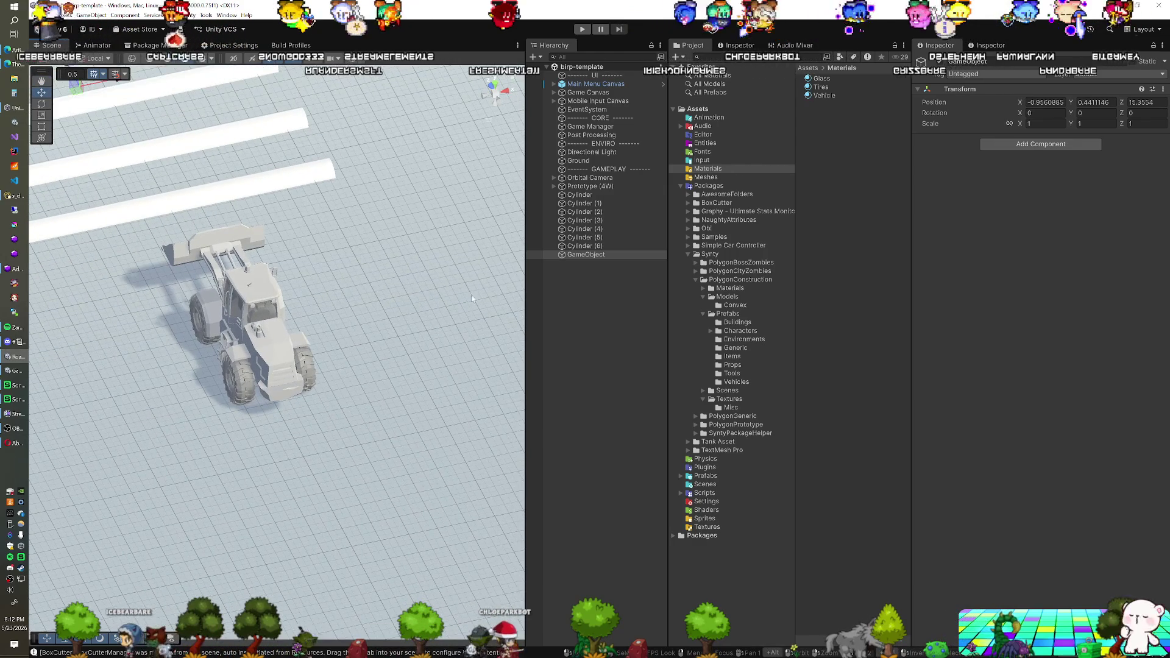
left_click(574, 187)
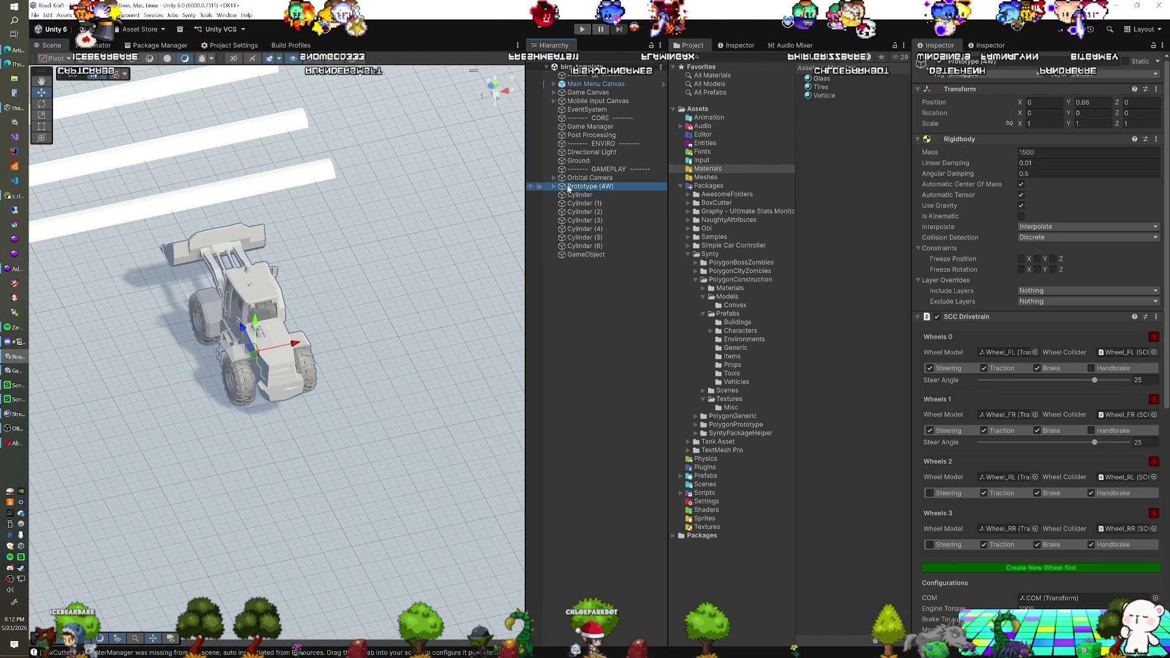
left_click(553, 186)
Step: Duplicate SM_Veh_Loader_01 and move the copy to the Hierarchy root
left_click(600, 323)
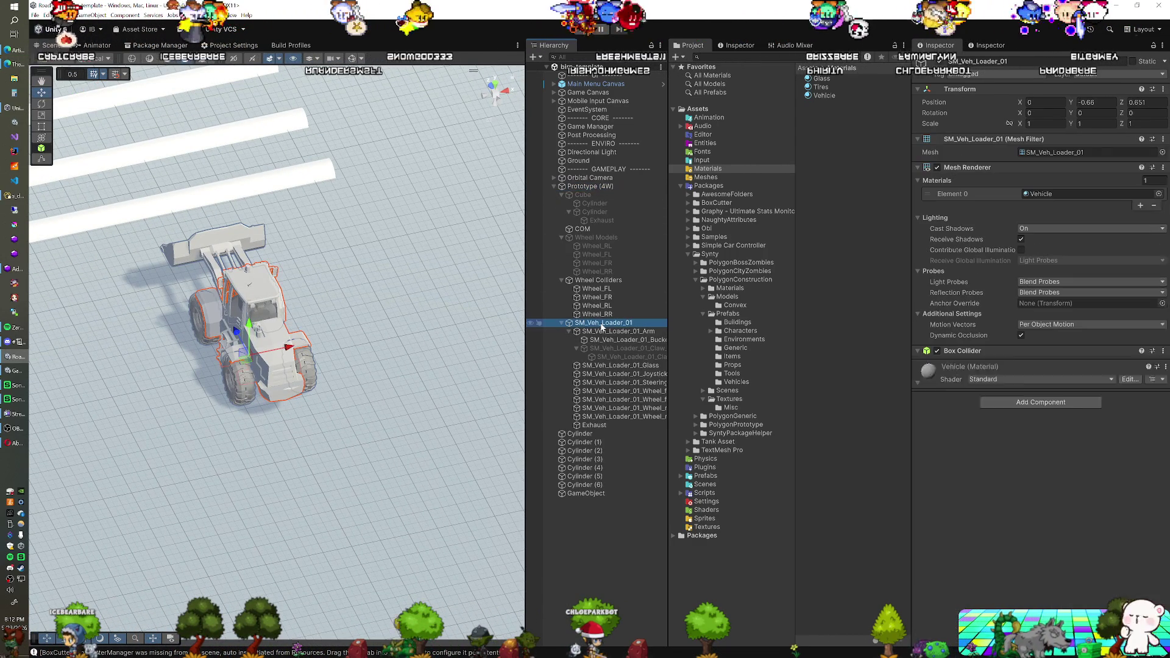
key("ctrl+d")
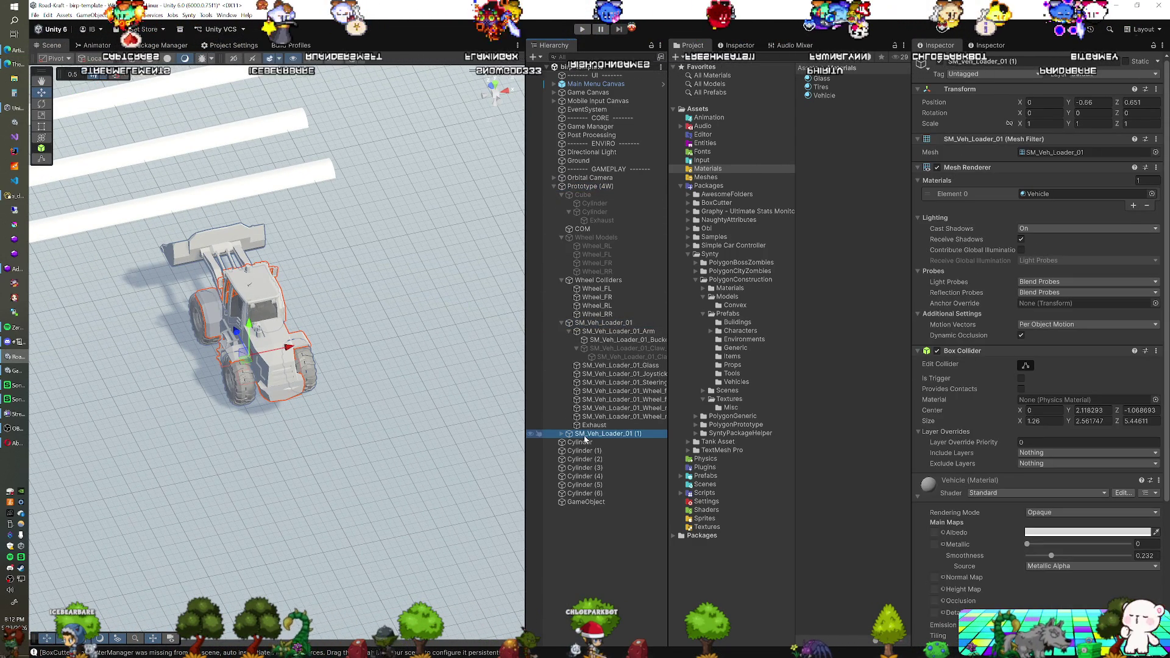
left_click_drag(575, 535, 576, 531)
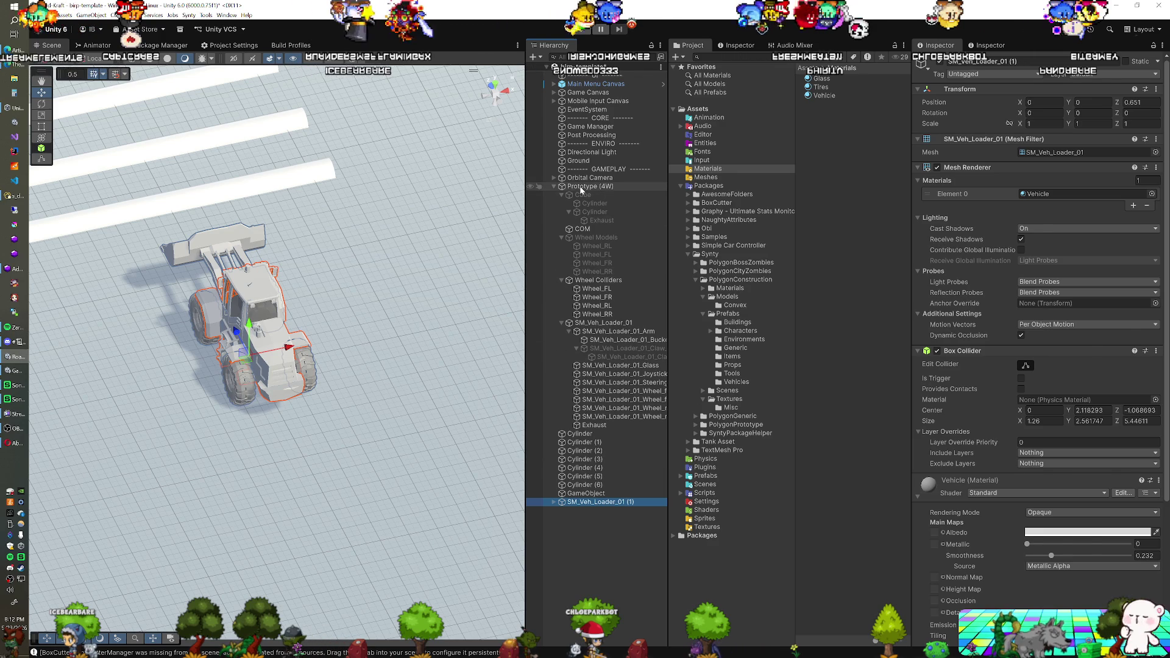
Step: Shift SM_Veh_Loader_01 (1) 6.84 units along X beside the original loader
left_click(581, 187)
left_click(570, 504)
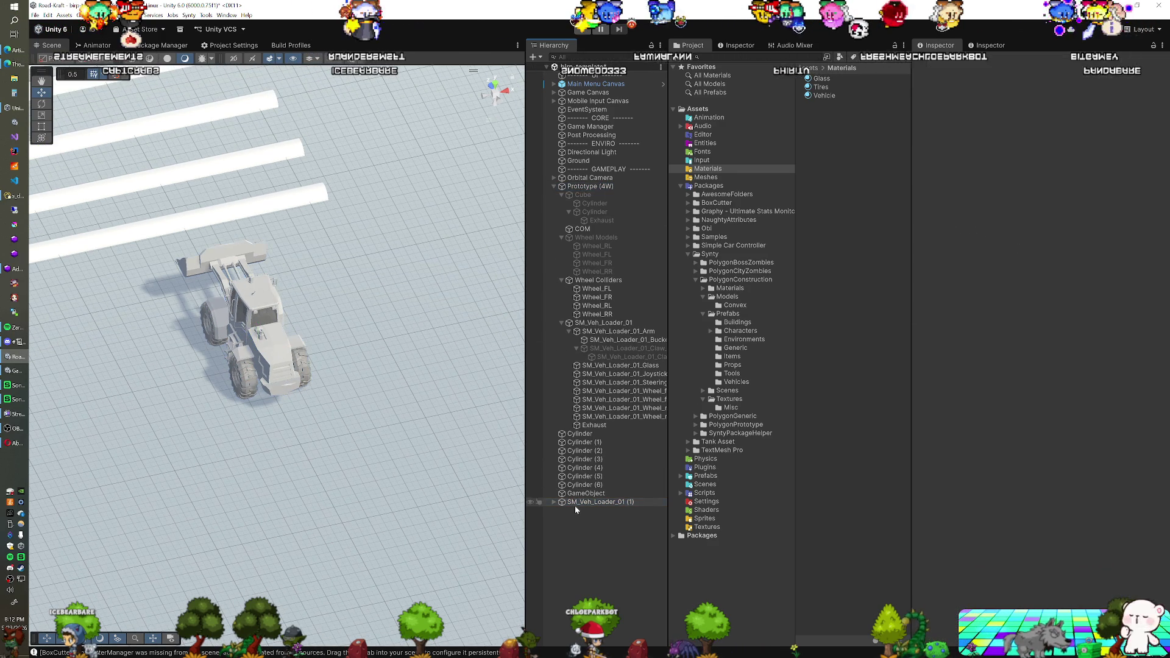
mouse_move(286, 352)
left_mouse_down()
mouse_move(421, 346)
mouse_move(215, 375)
mouse_move(362, 349)
left_mouse_up()
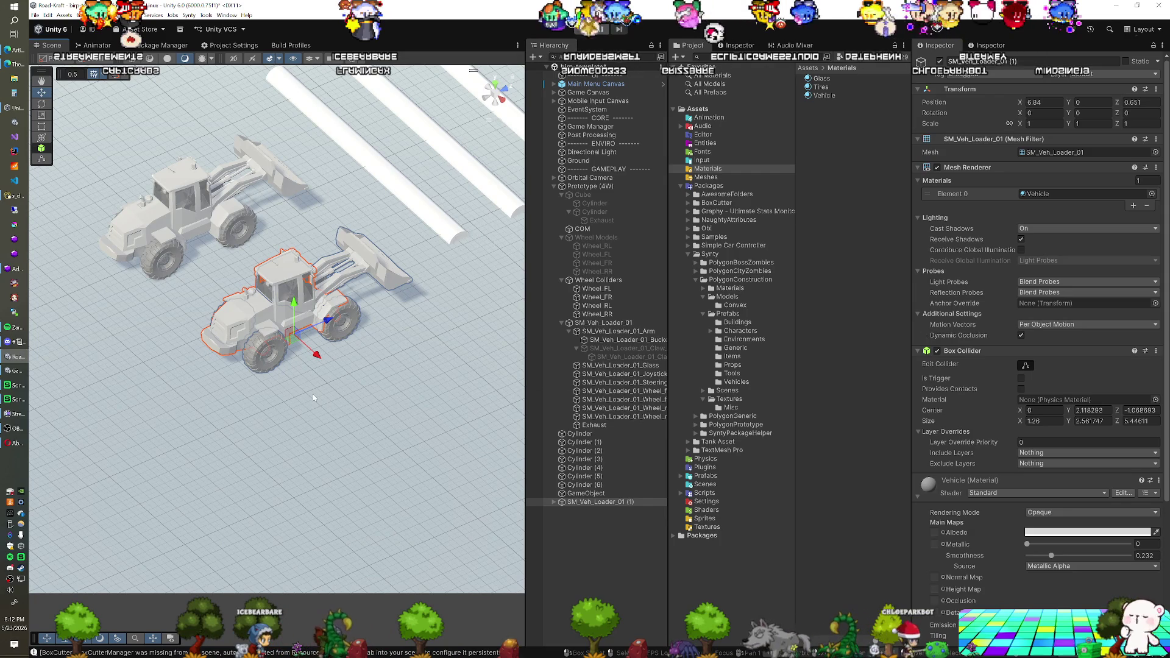
scroll(313, 398, "up", 3)
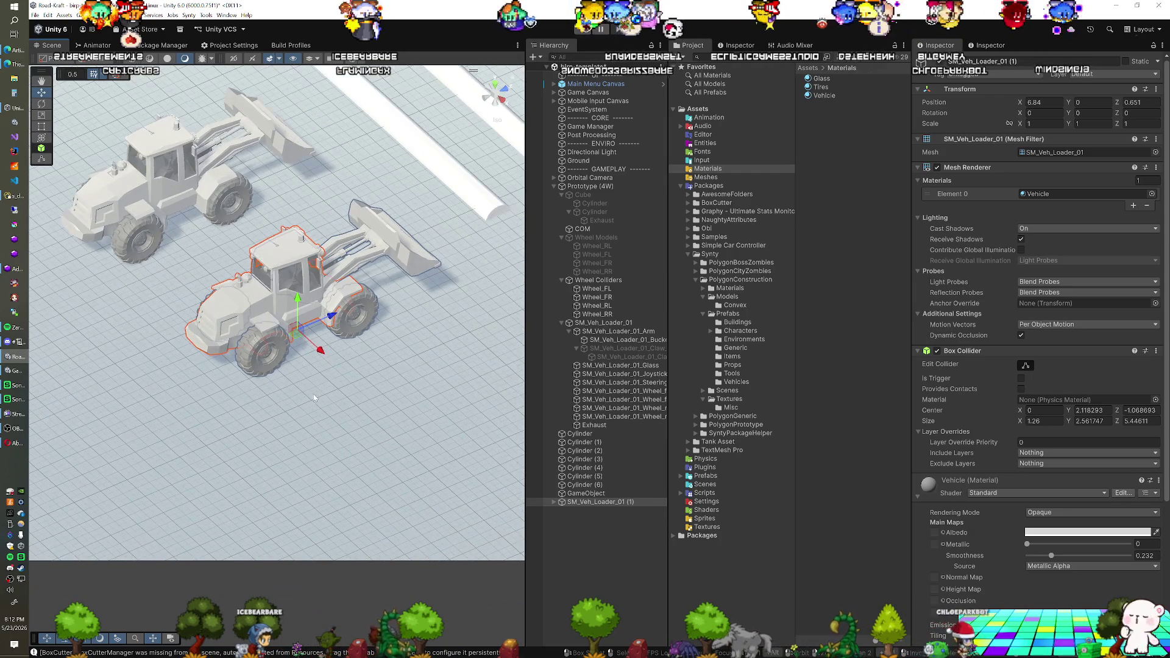
scroll(314, 398, "up", 3)
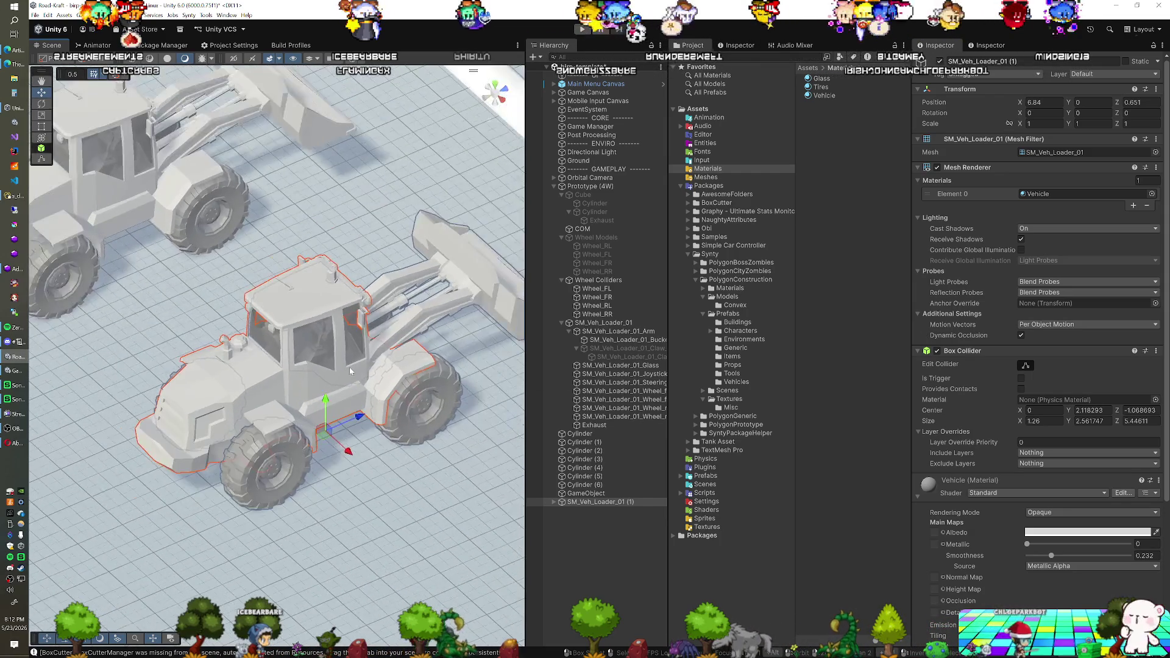
scroll(323, 393, "down", 3)
scroll(335, 385, "up", 3)
mouse_move(334, 386)
left_mouse_down()
mouse_move(242, 351)
mouse_move(278, 359)
left_mouse_up()
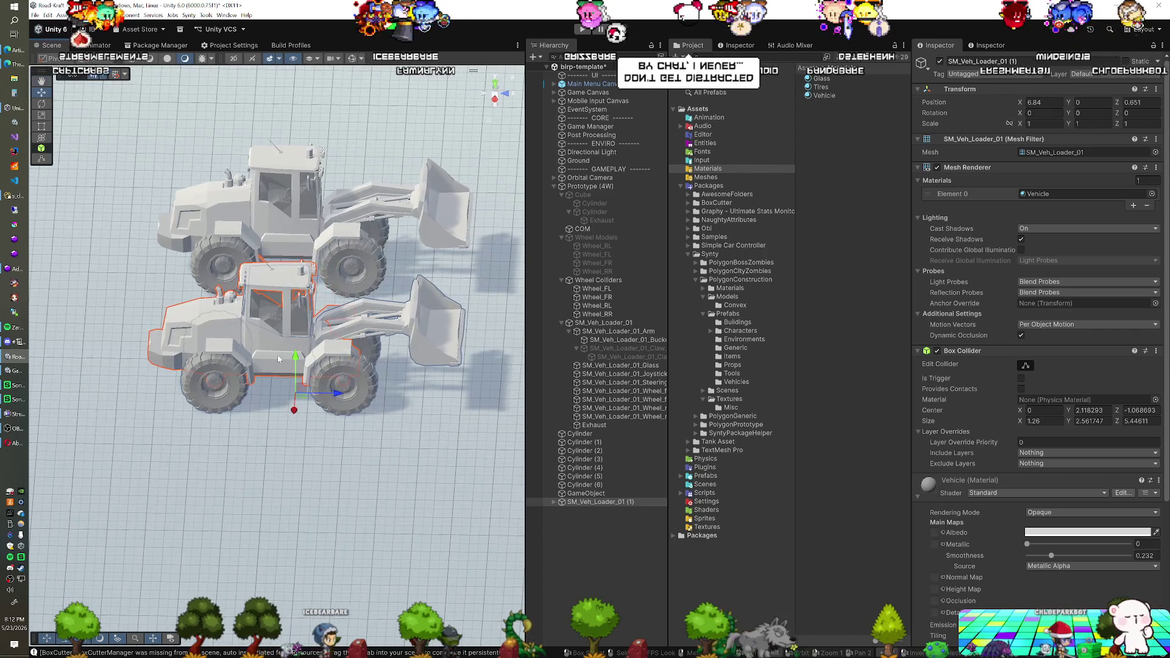
Step: Select SM_Veh_Loader_01_Arm on the copied loader to show its transform, mesh and material
left_click(351, 335)
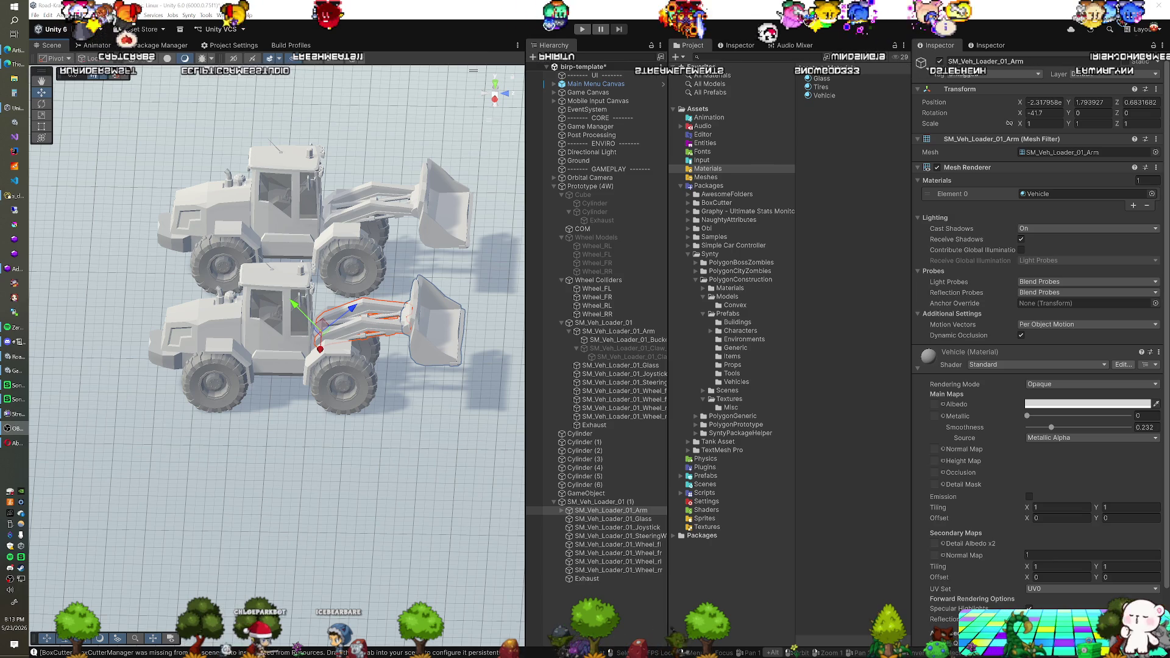
mouse_move(317, 366)
left_mouse_down()
mouse_move(344, 368)
mouse_move(194, 378)
mouse_move(272, 378)
mouse_move(292, 400)
mouse_move(283, 397)
mouse_move(312, 375)
mouse_move(297, 396)
mouse_move(258, 399)
mouse_move(220, 373)
left_mouse_up()
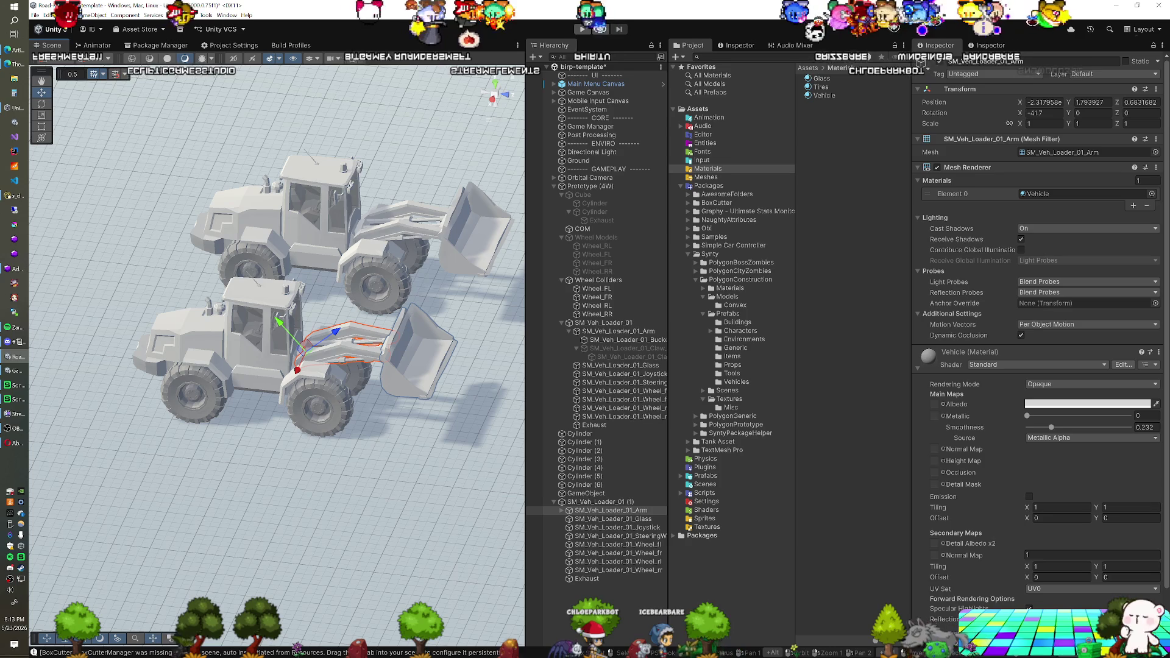
mouse_move(341, 390)
left_mouse_down()
mouse_move(358, 382)
mouse_move(291, 402)
mouse_move(260, 427)
mouse_move(274, 427)
left_mouse_up()
scroll(359, 381, "up", 5)
scroll(305, 390, "down", 5)
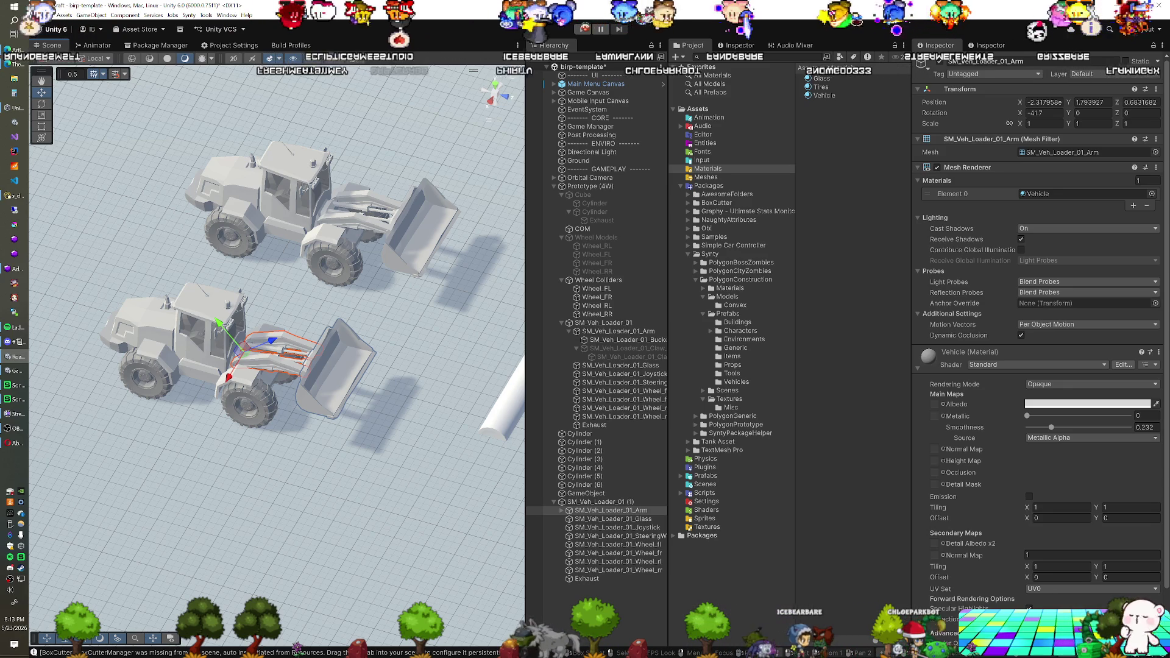
mouse_move(255, 350)
left_mouse_down()
mouse_move(308, 240)
mouse_move(256, 276)
left_mouse_up()
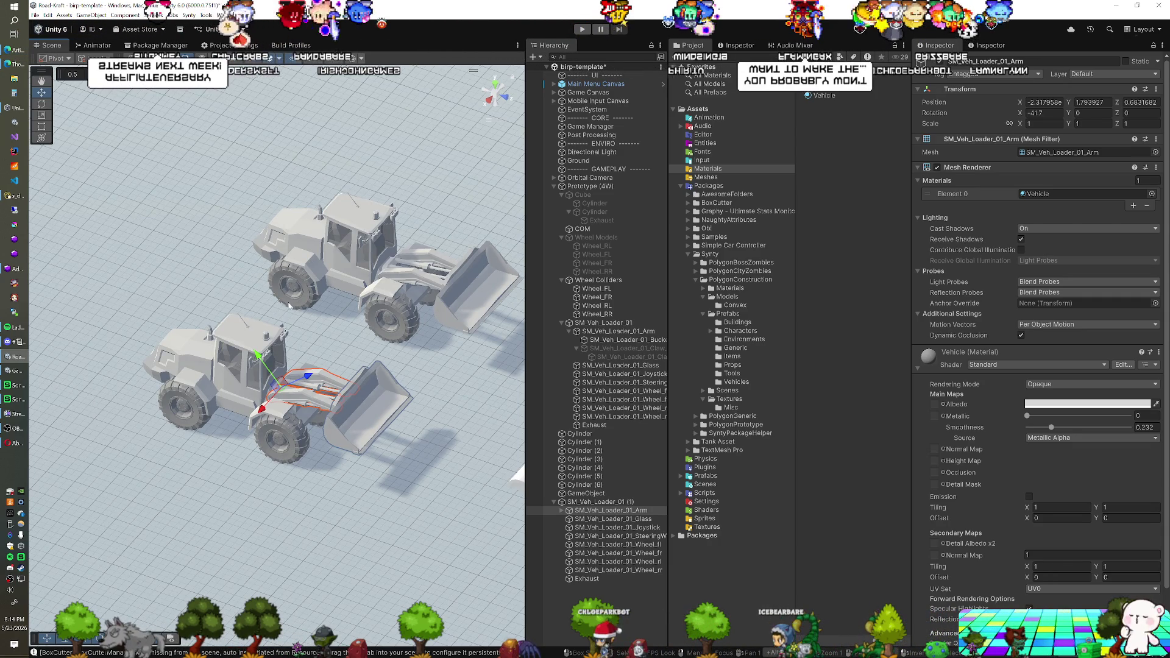
left_click_drag(274, 350, 296, 341)
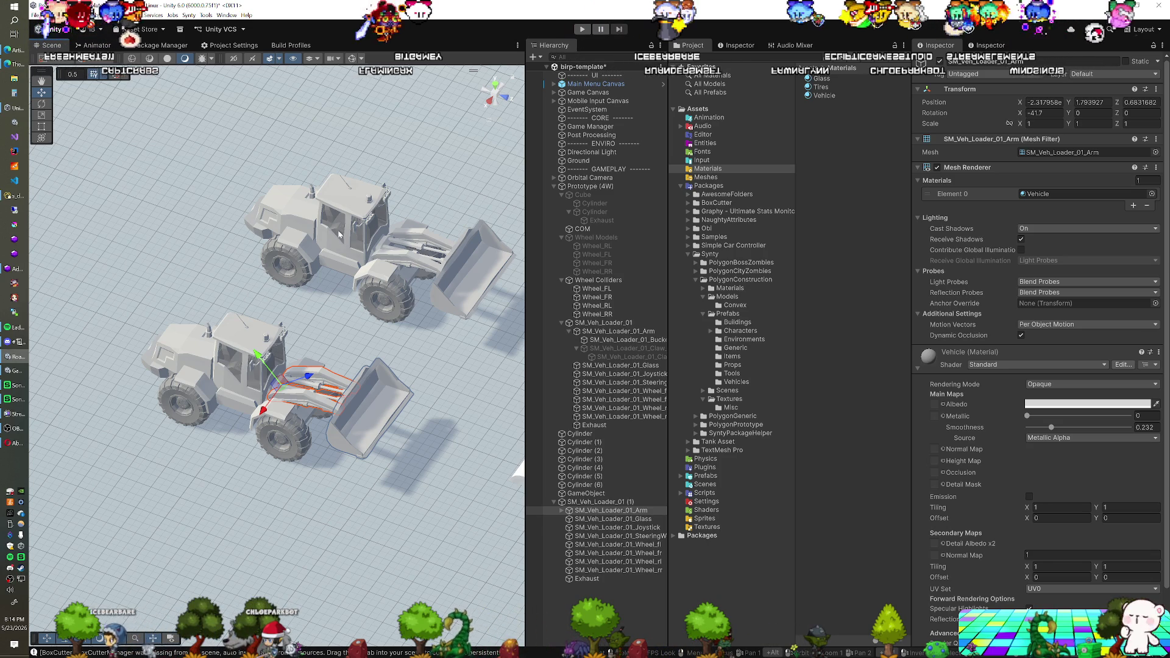
Step: Select the copied SM_Veh_Loader_01 (1) in the Scene instead of the original loader
left_click(358, 195)
left_click(253, 343)
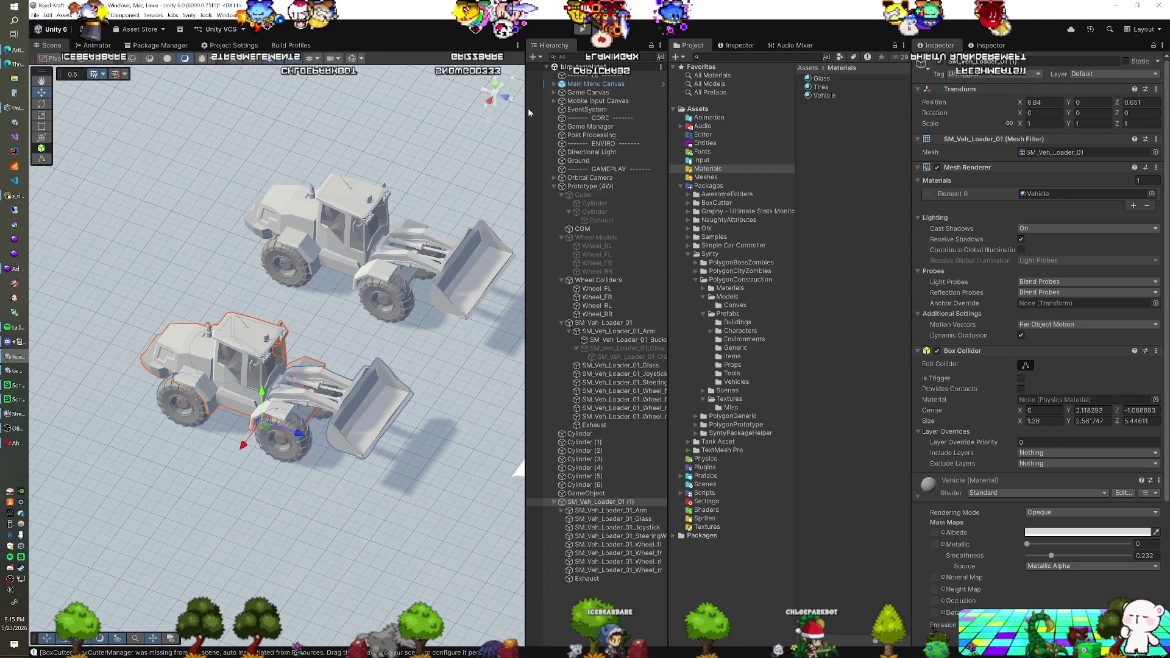
Step: Add an Articulation Body to SM_Veh_Loader_01 (1) and tick Immovable
left_click(602, 503)
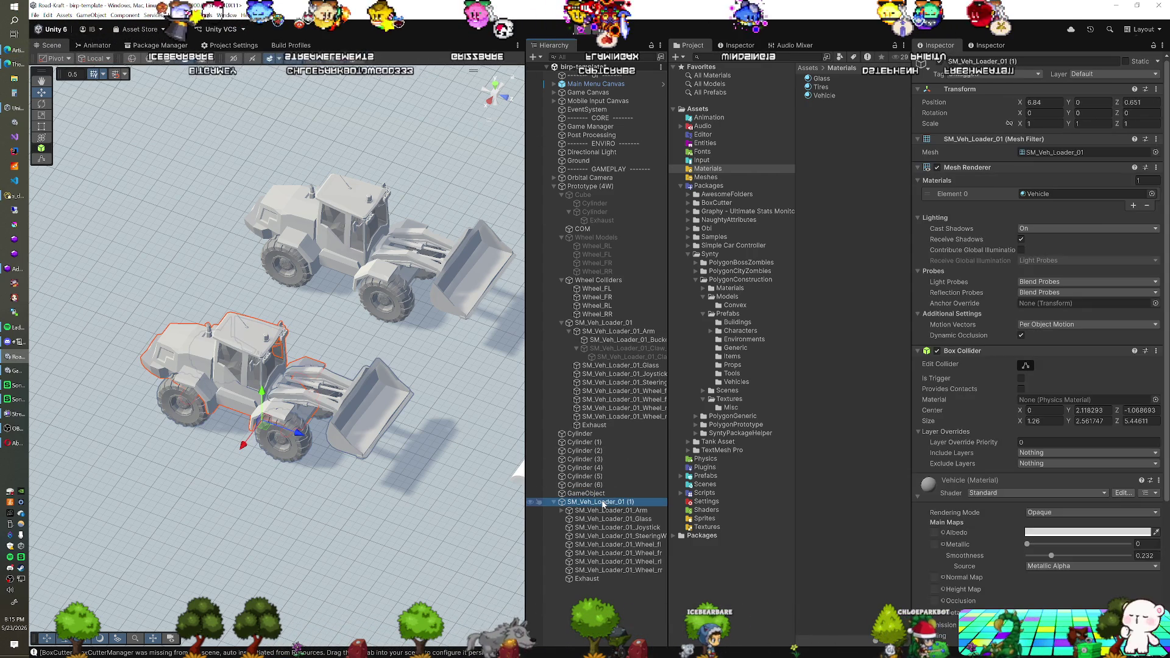
left_click(918, 167)
left_click(918, 179)
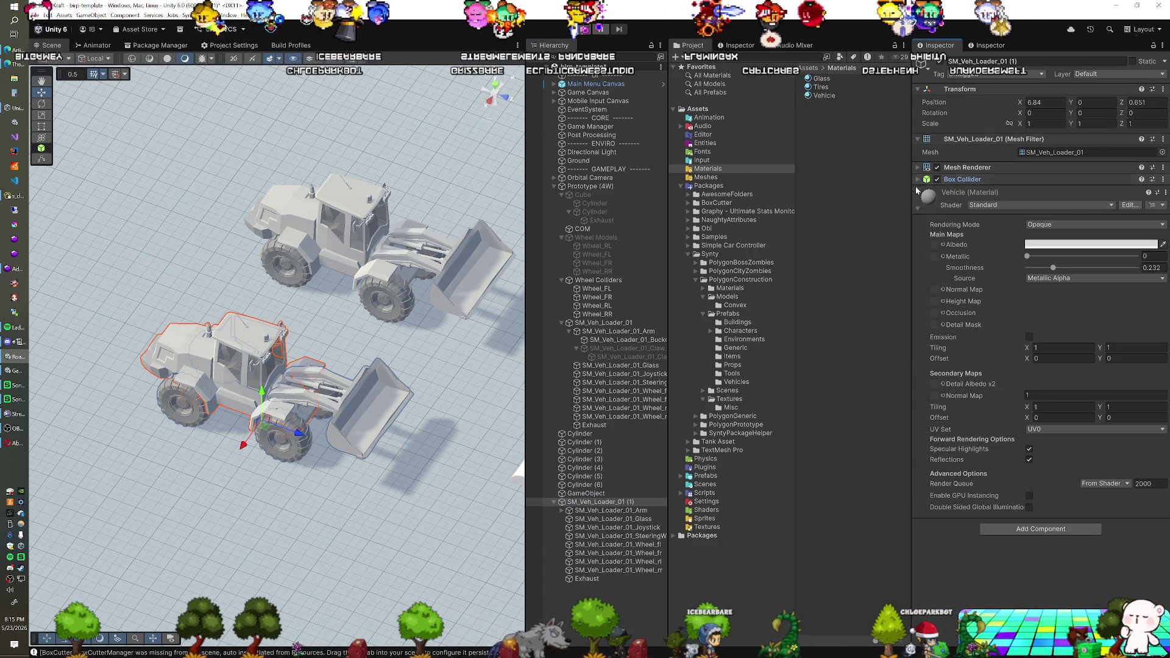
left_click(916, 209)
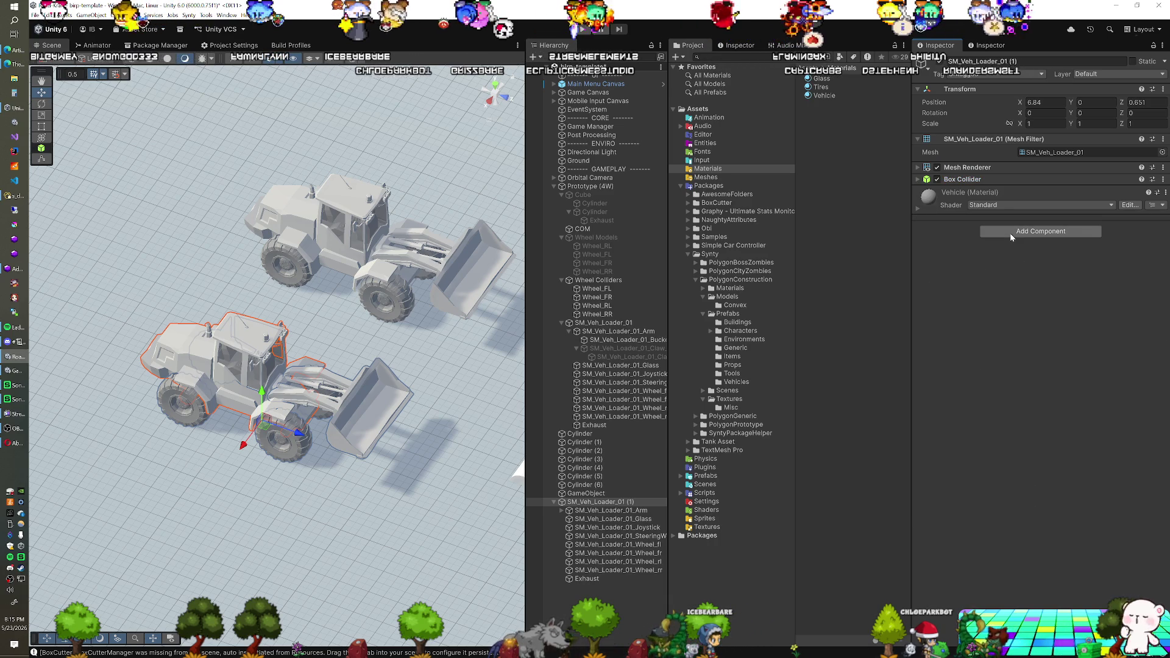
left_click(1010, 233)
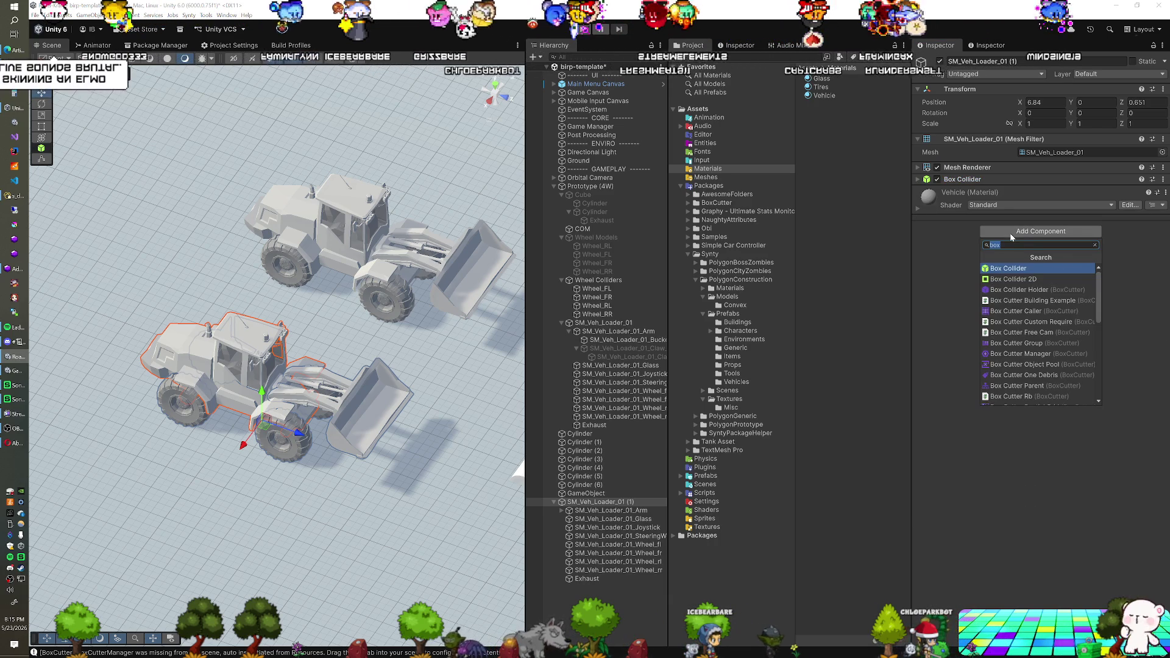
type("art")
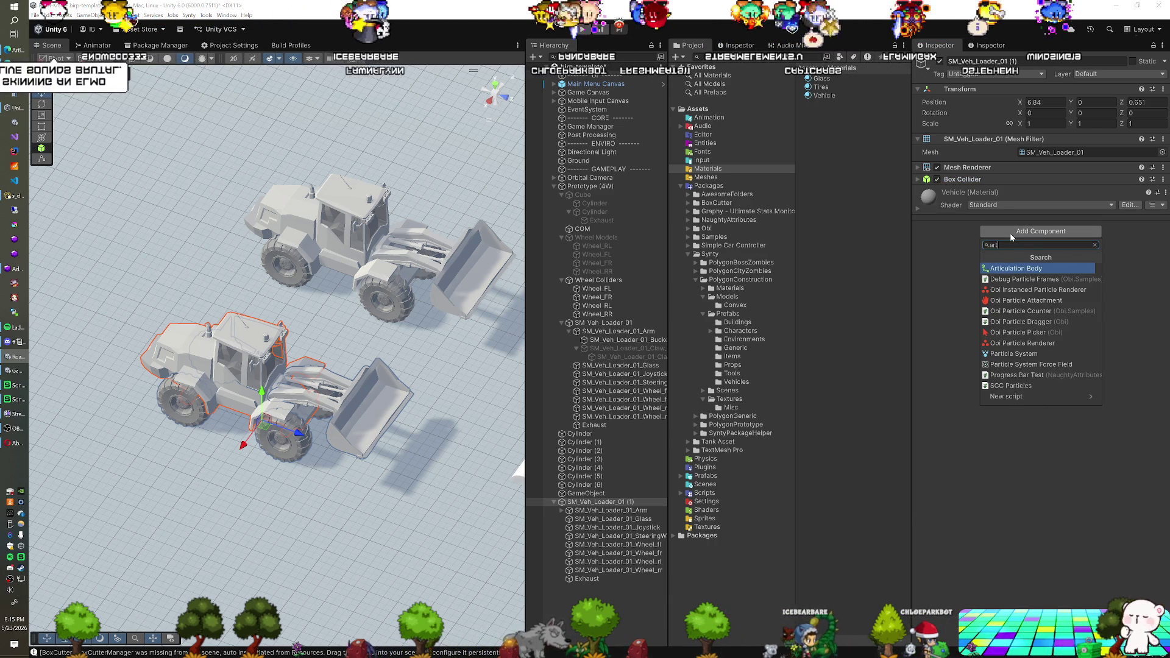
key("Return")
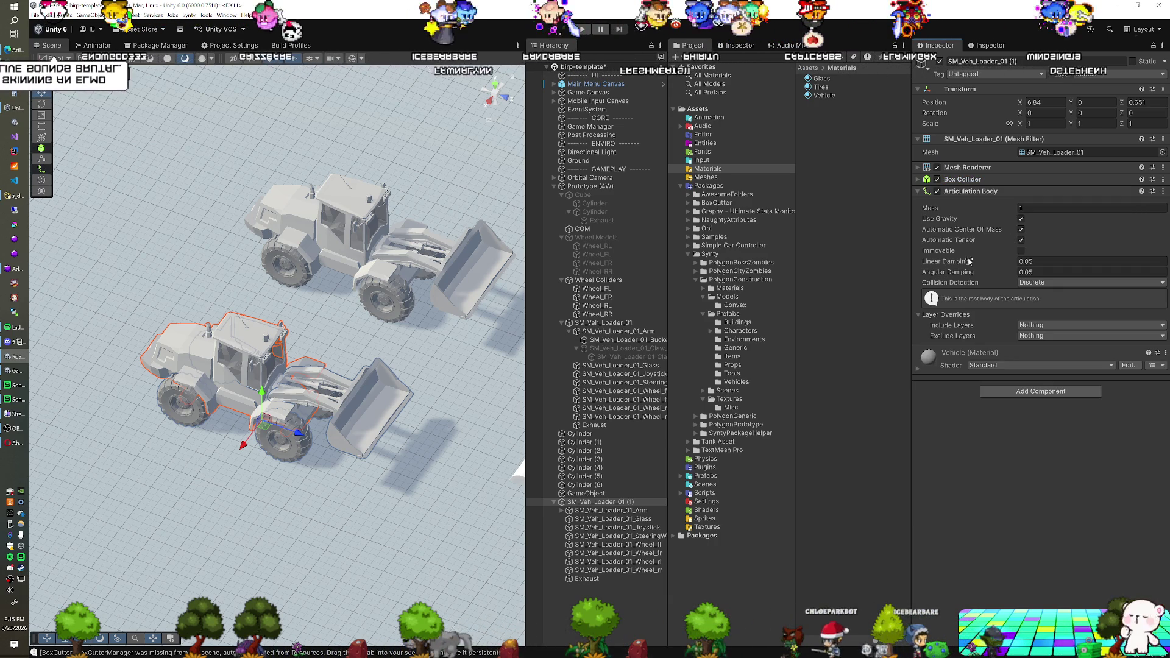
left_click(1021, 251)
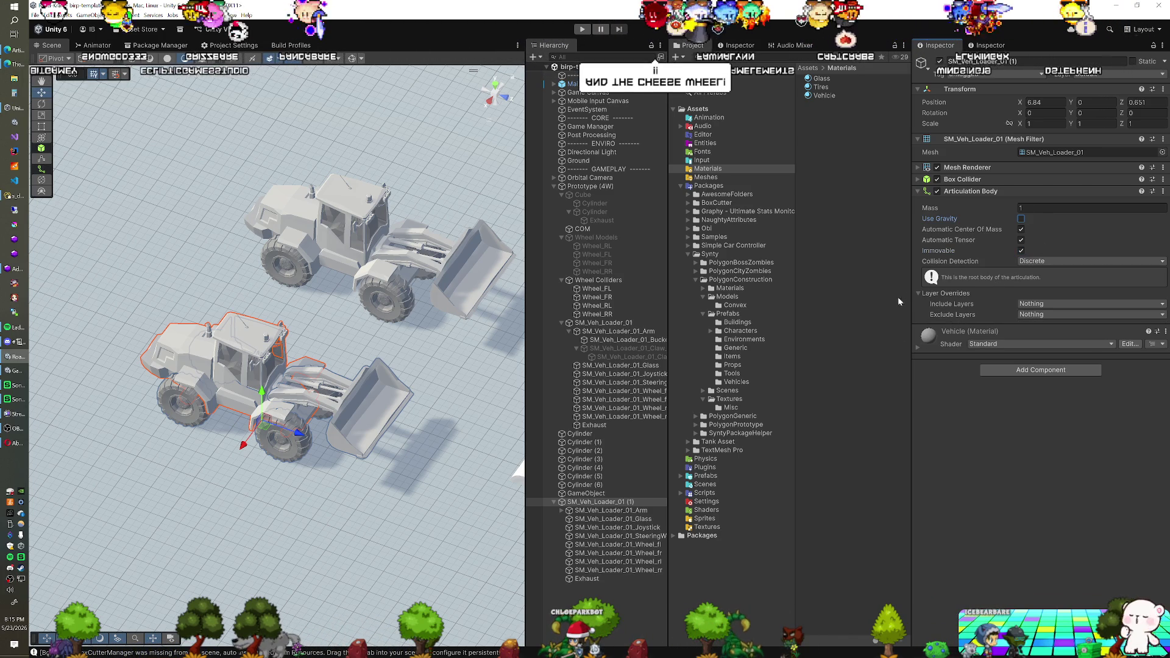
Step: Add an Articulation Body to the copied loader's SM_Veh_Loader_01_Arm
left_click(583, 512)
left_click(1010, 220)
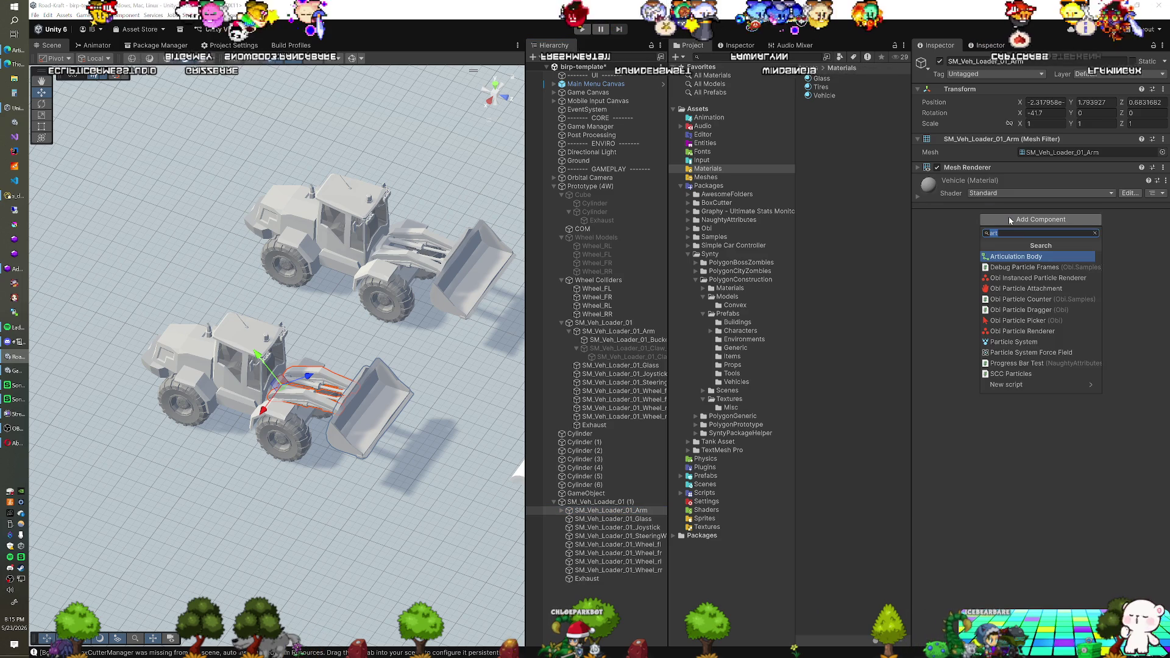
left_click(1016, 256)
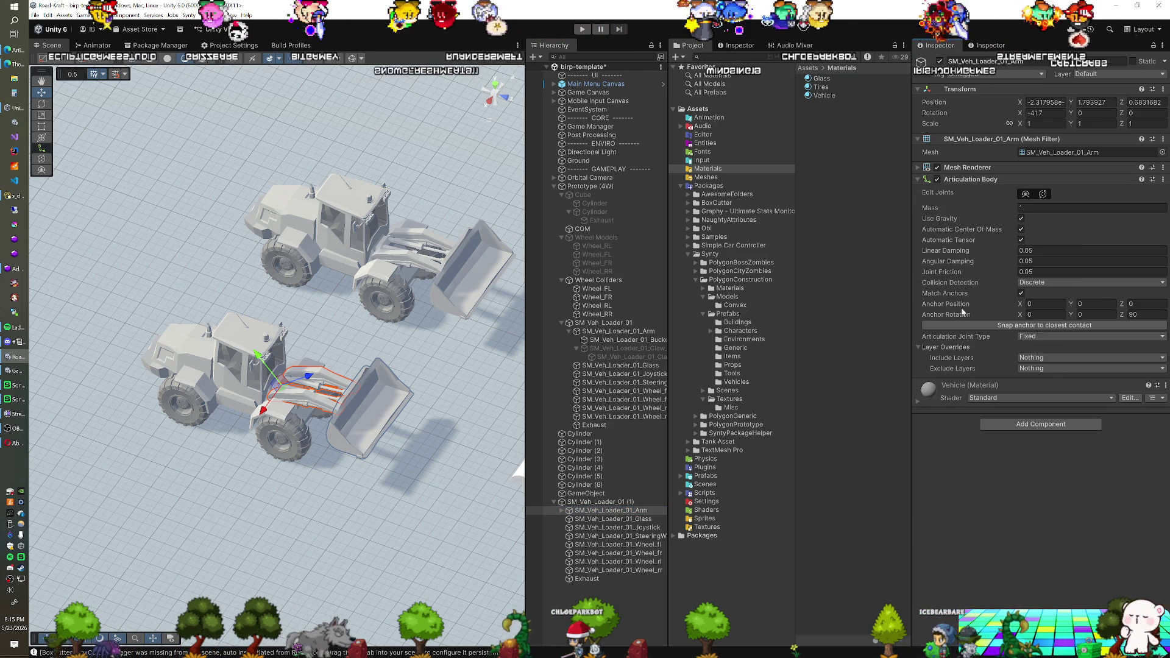
Step: Set the copied arm's Articulation Joint Type to Prismatic and show the Vehicles prefab folder
left_click(605, 502)
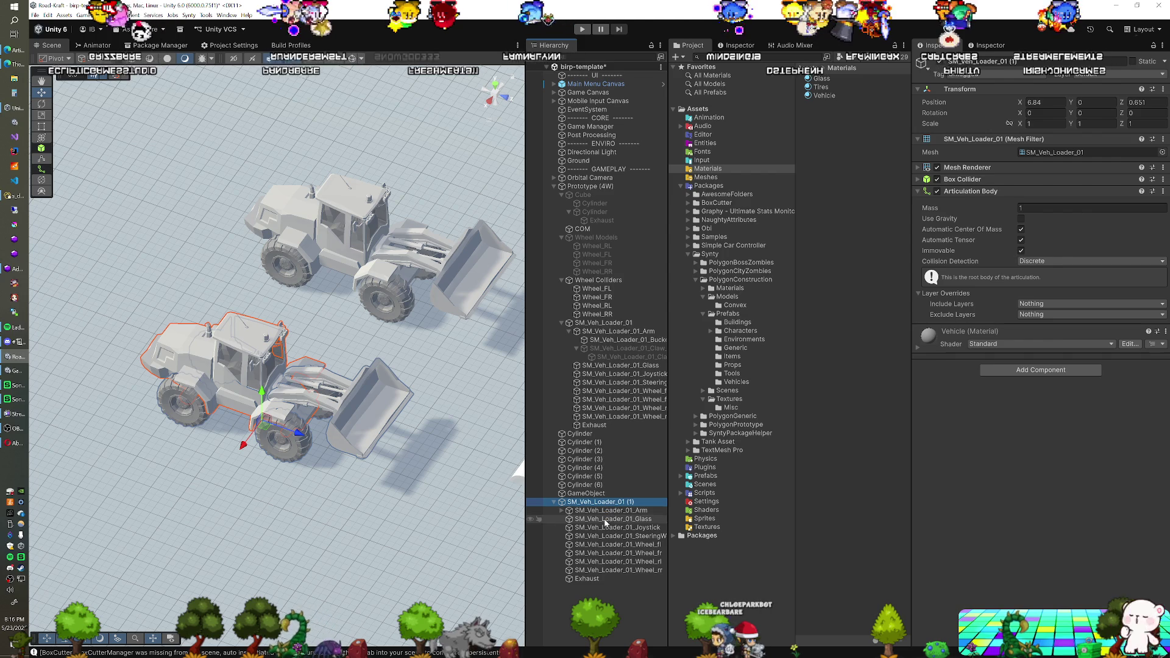
left_click(608, 510)
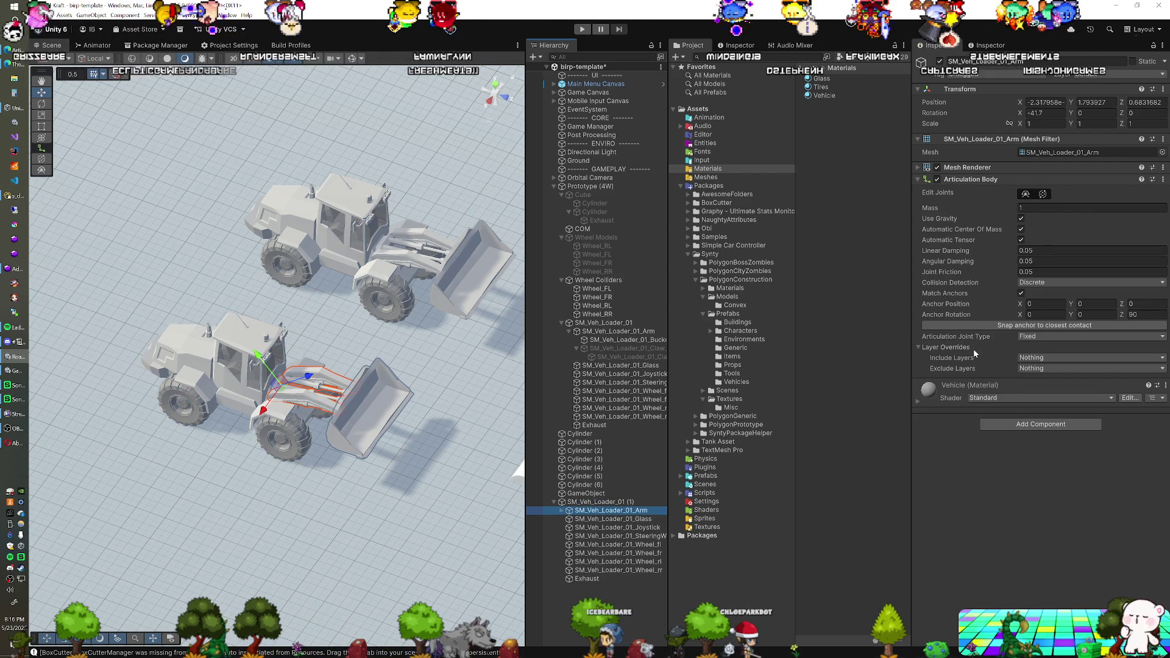
left_click(1036, 337)
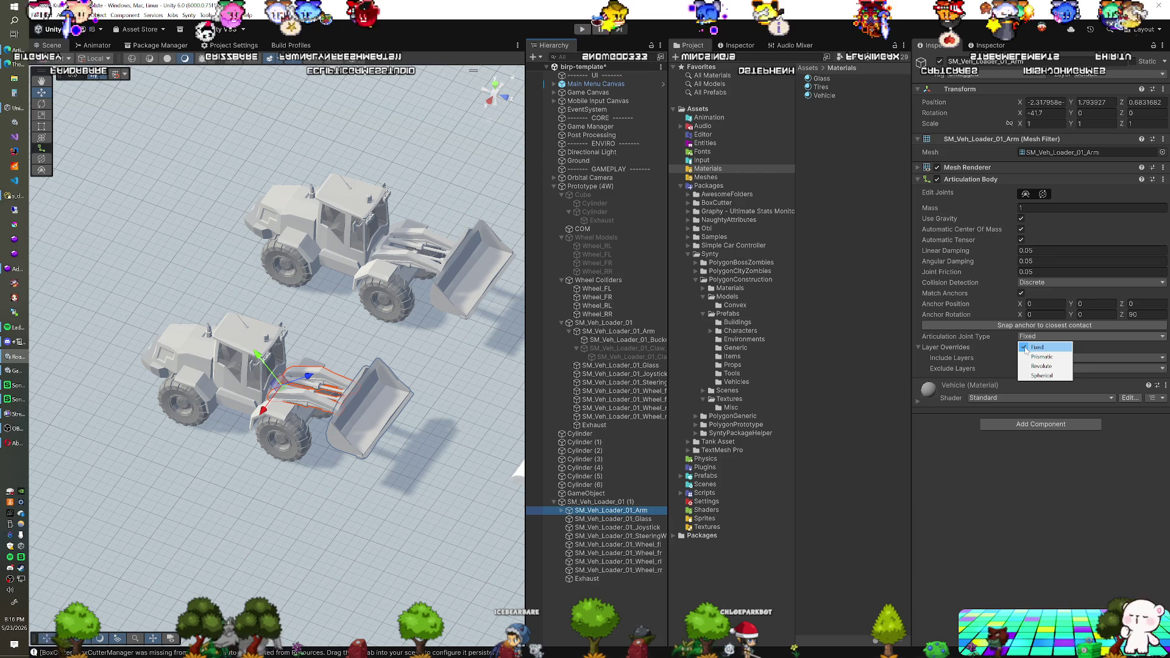
left_click(1041, 357)
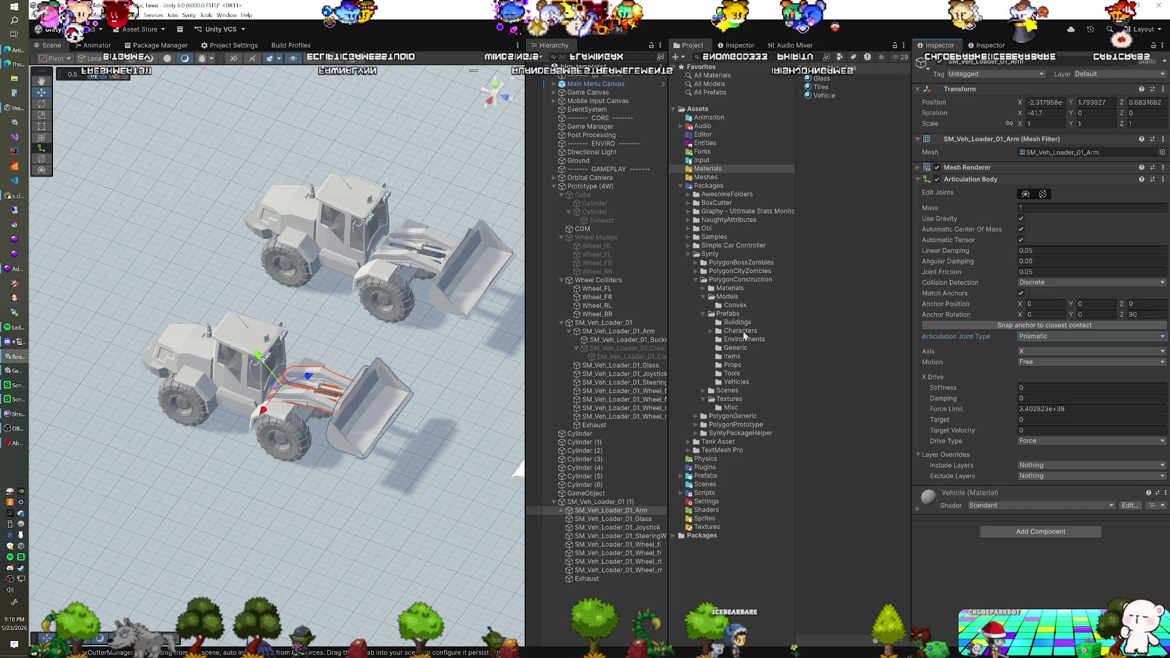
left_click(736, 383)
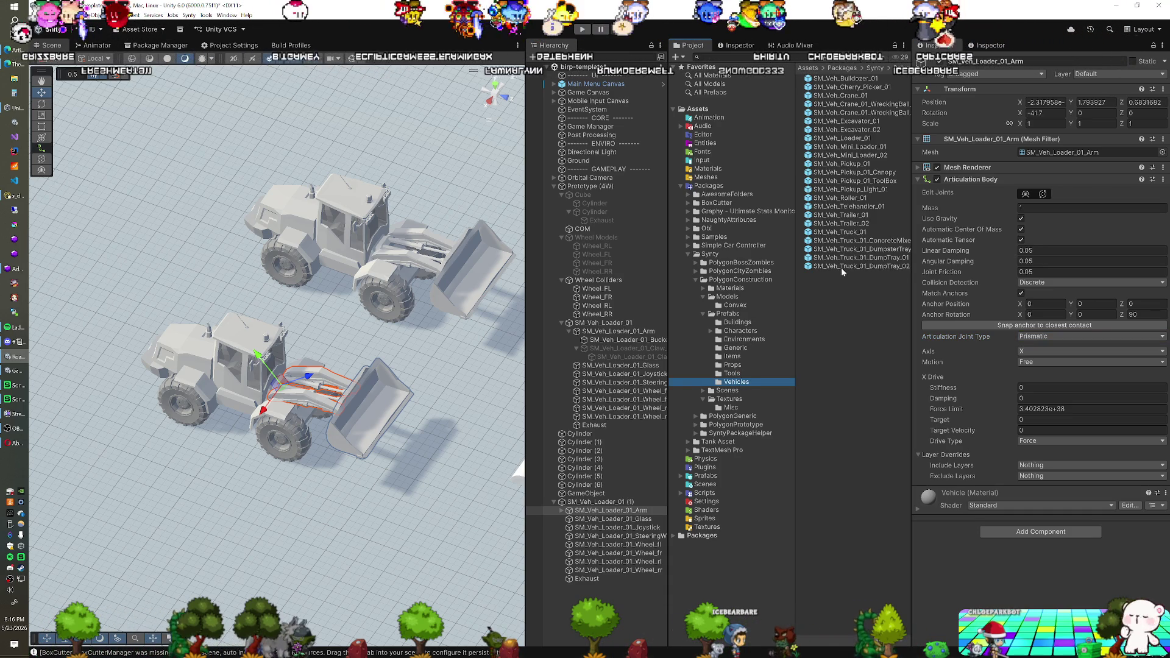
left_click(858, 207)
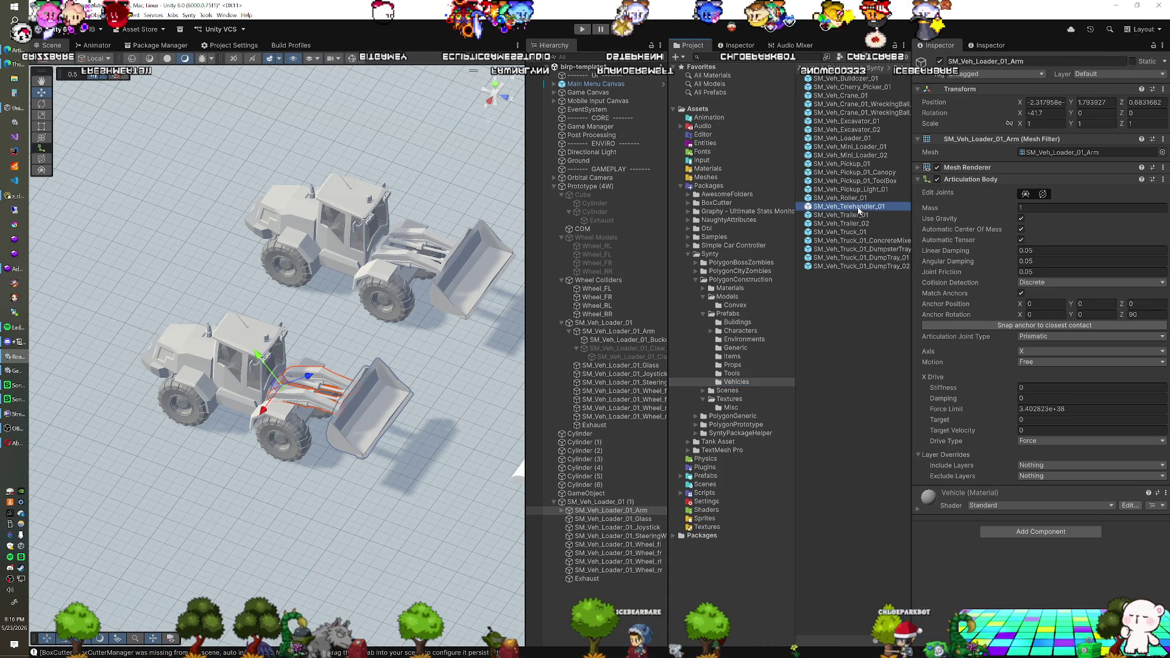
right_click(987, 555)
left_click(1017, 563)
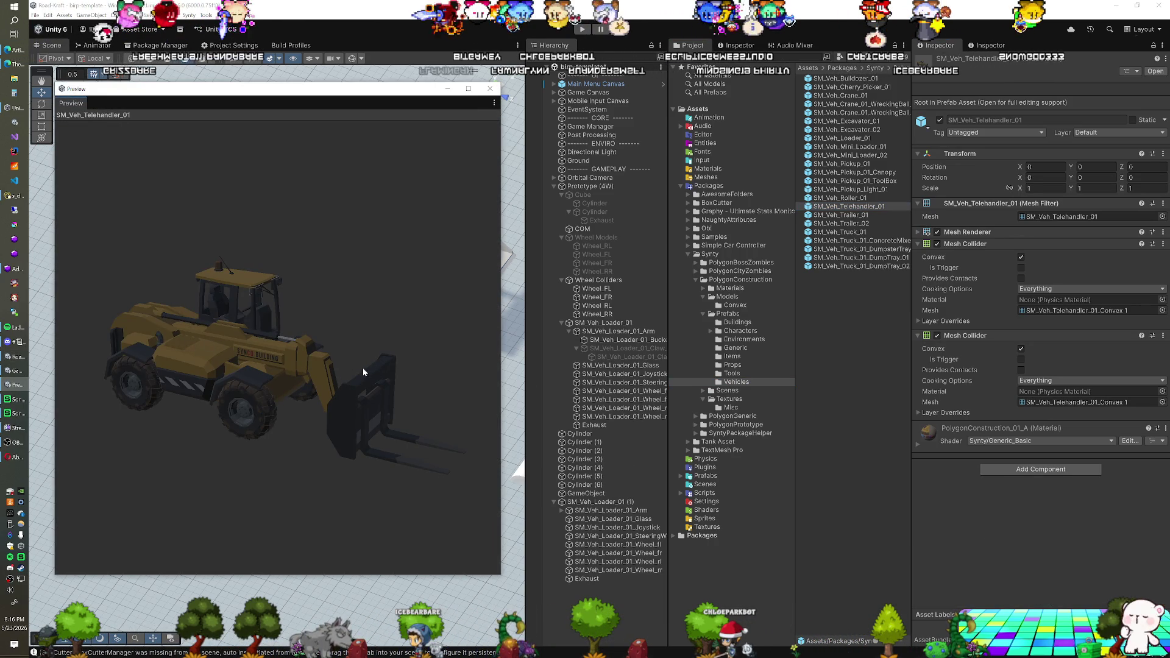
left_click(489, 88)
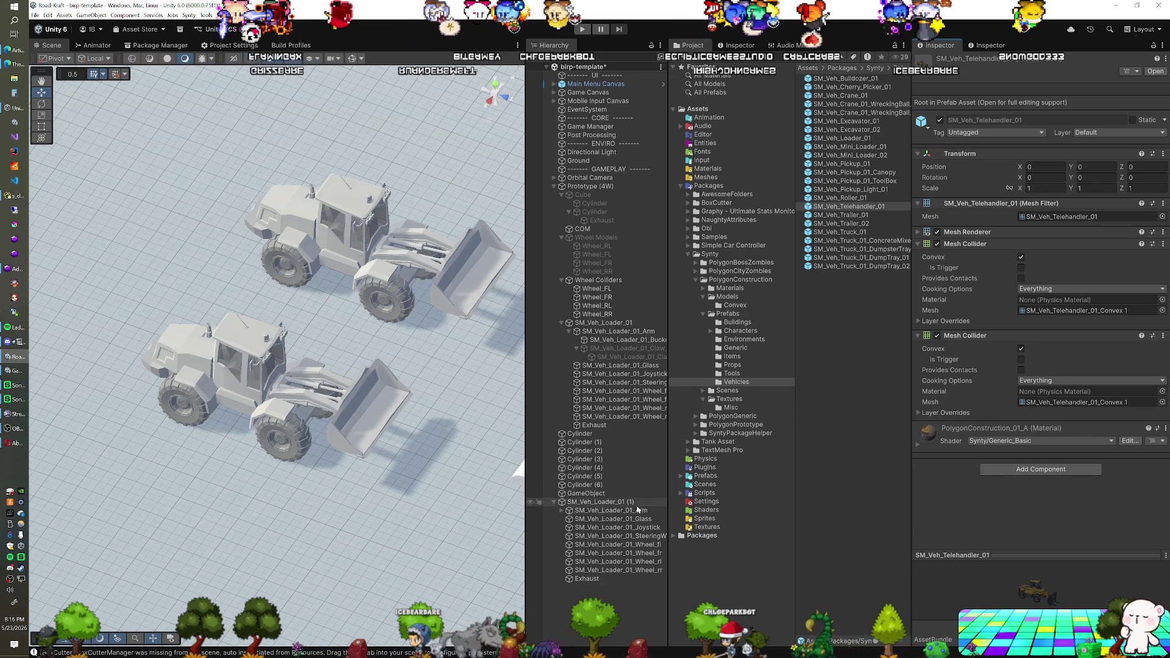
left_click(638, 511)
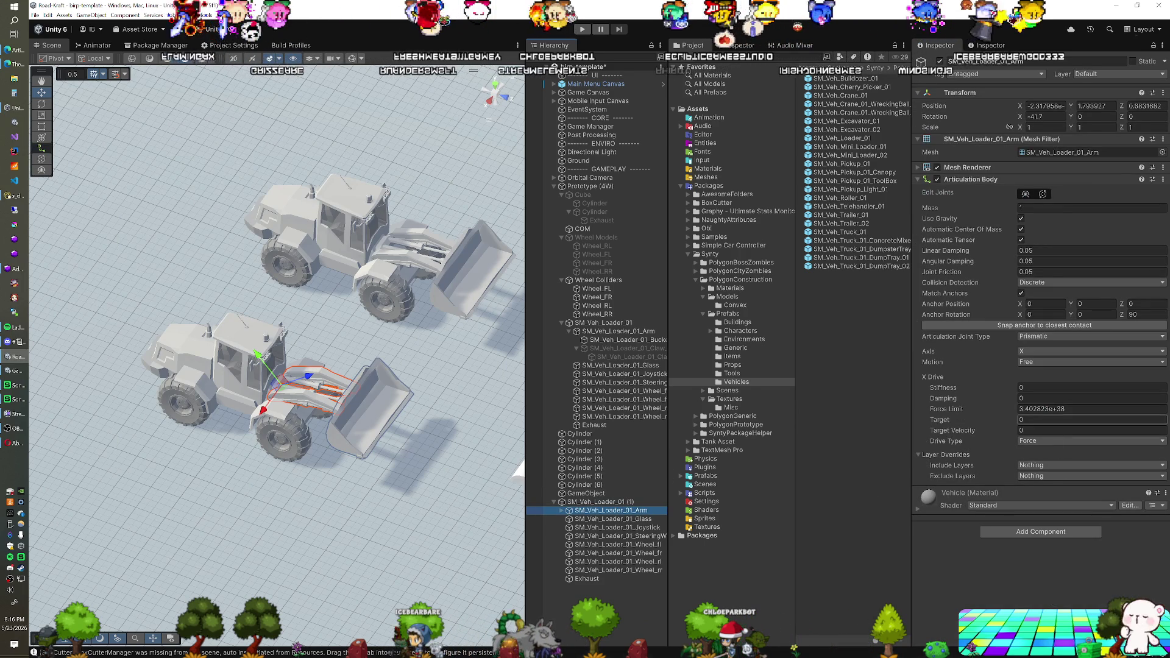
Step: Change the copied arm's Articulation Joint Type to Revolute, then select the first loader
left_click(1043, 338)
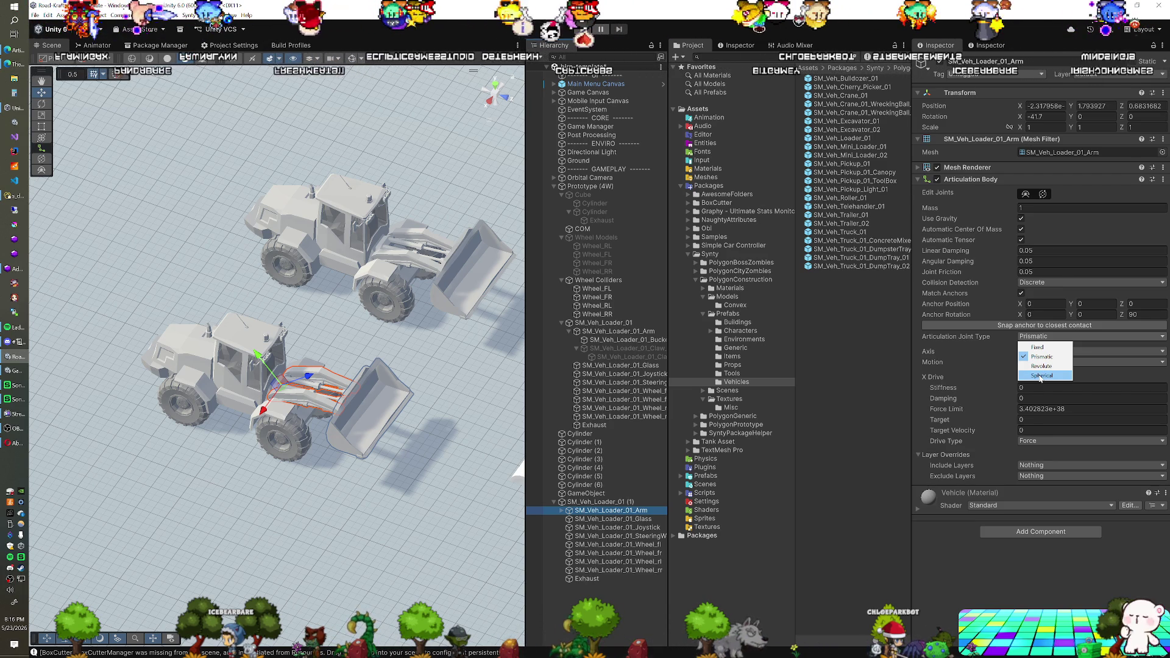
left_click(1042, 365)
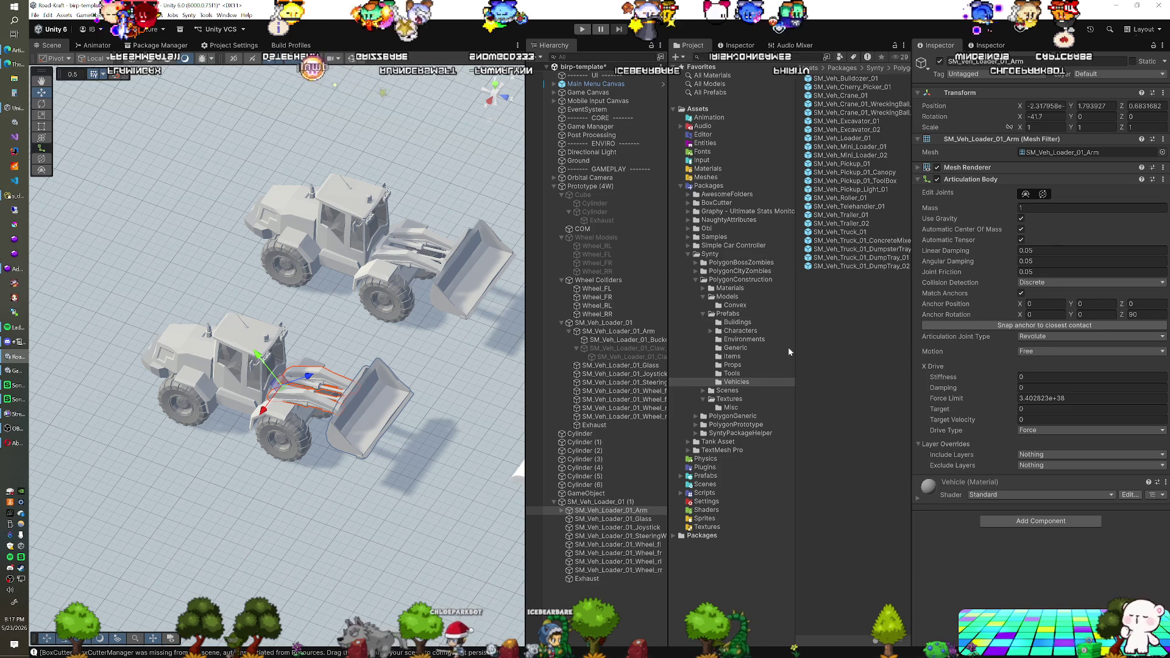
left_click(342, 208)
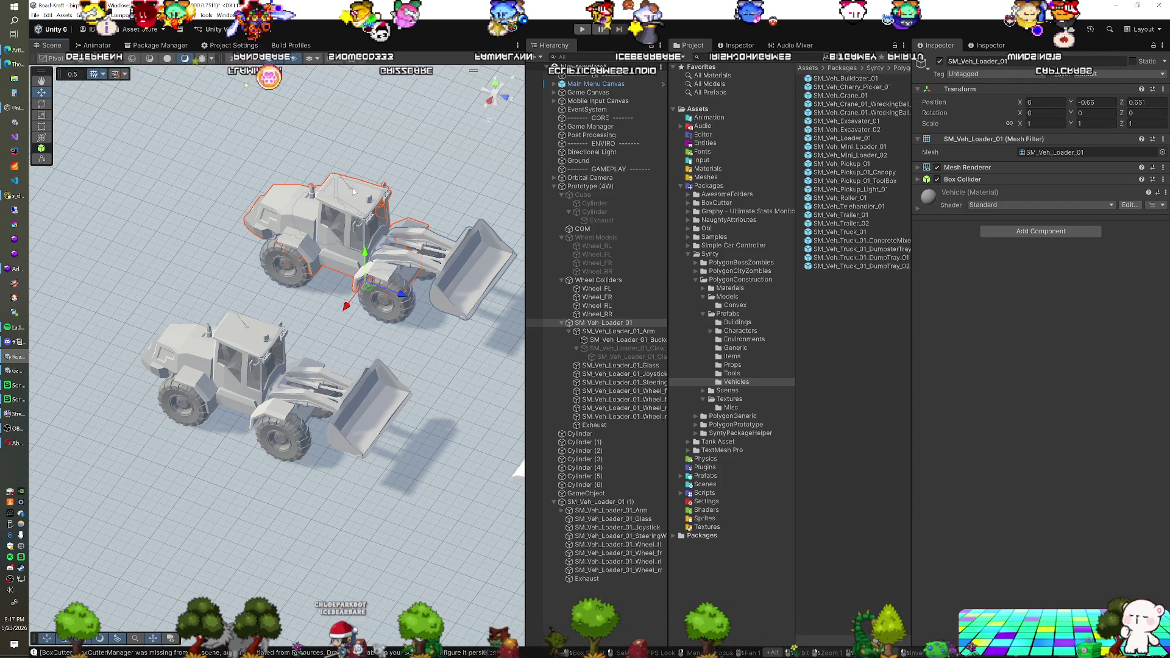
left_click(234, 45)
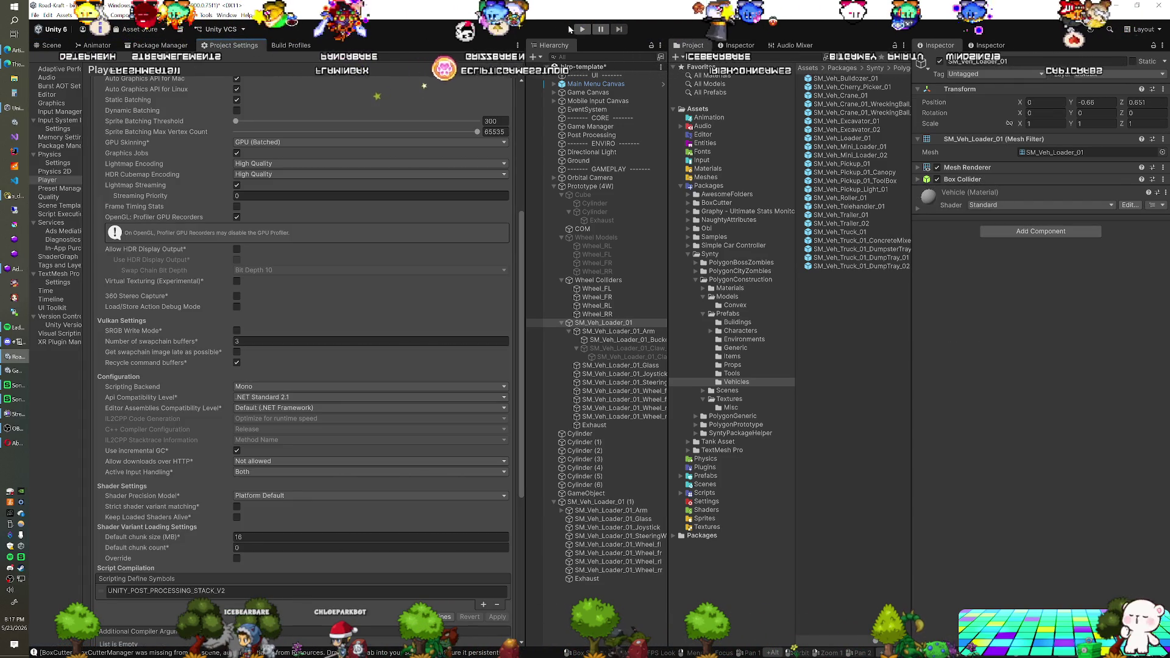
Step: Play-test the loaders driving over the cylinder logs, then show the Assets folder
left_click(578, 29)
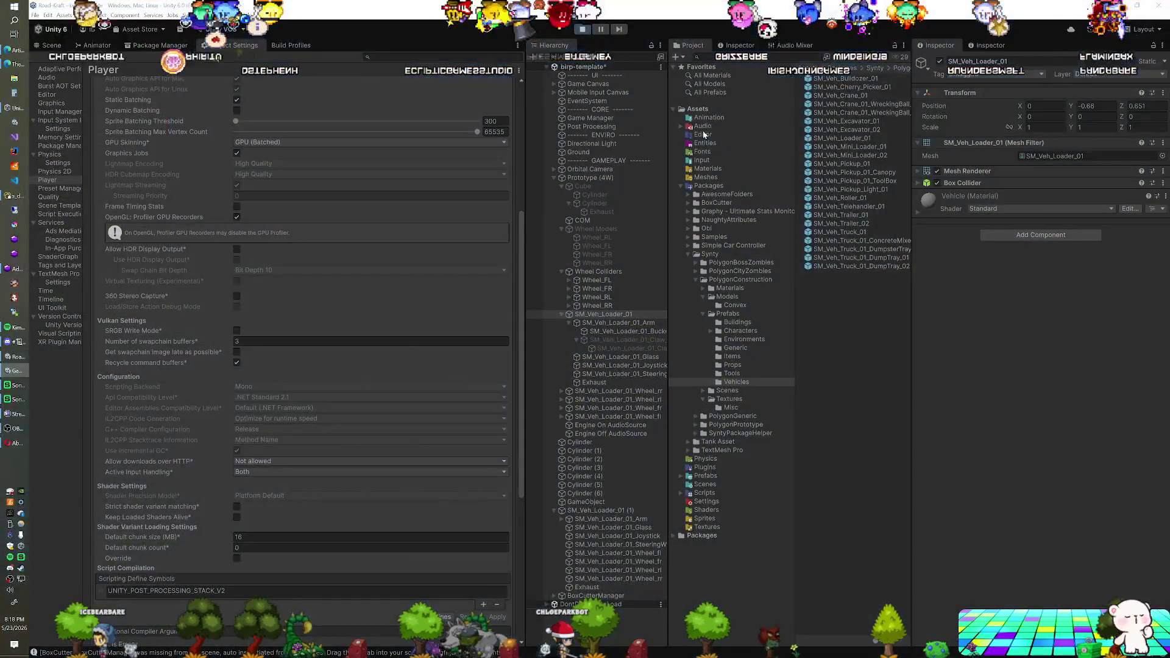
left_click(698, 109)
Step: Create a new physics material named High Friction in Assets/Physics
left_click(820, 275)
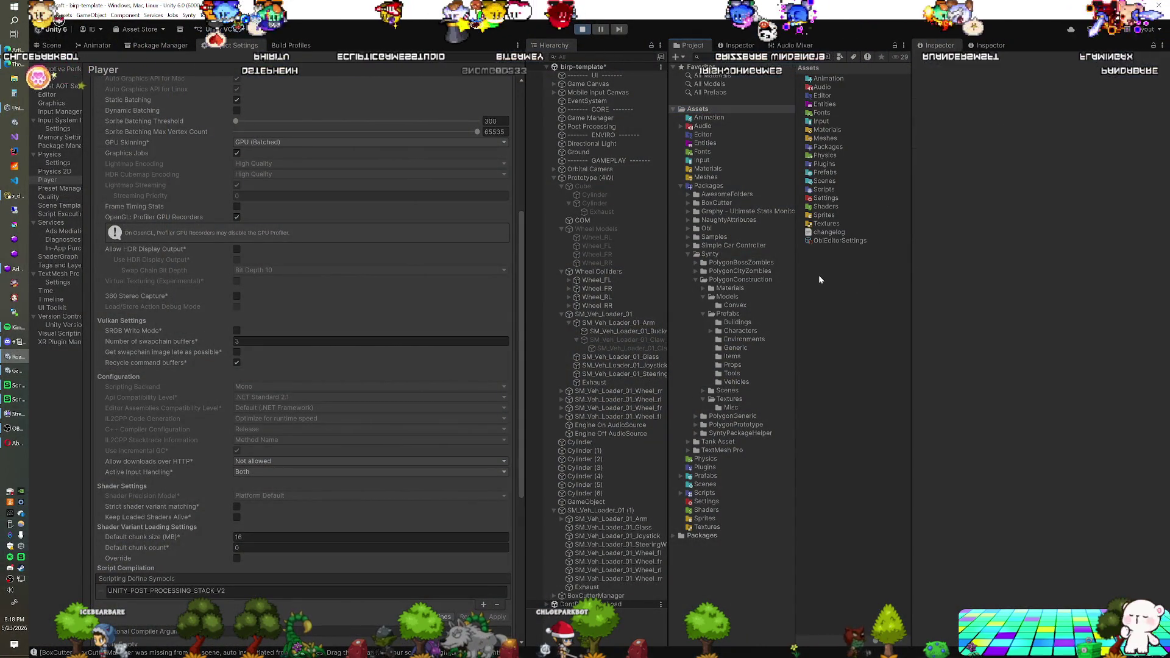
right_click(814, 273)
key("Escape")
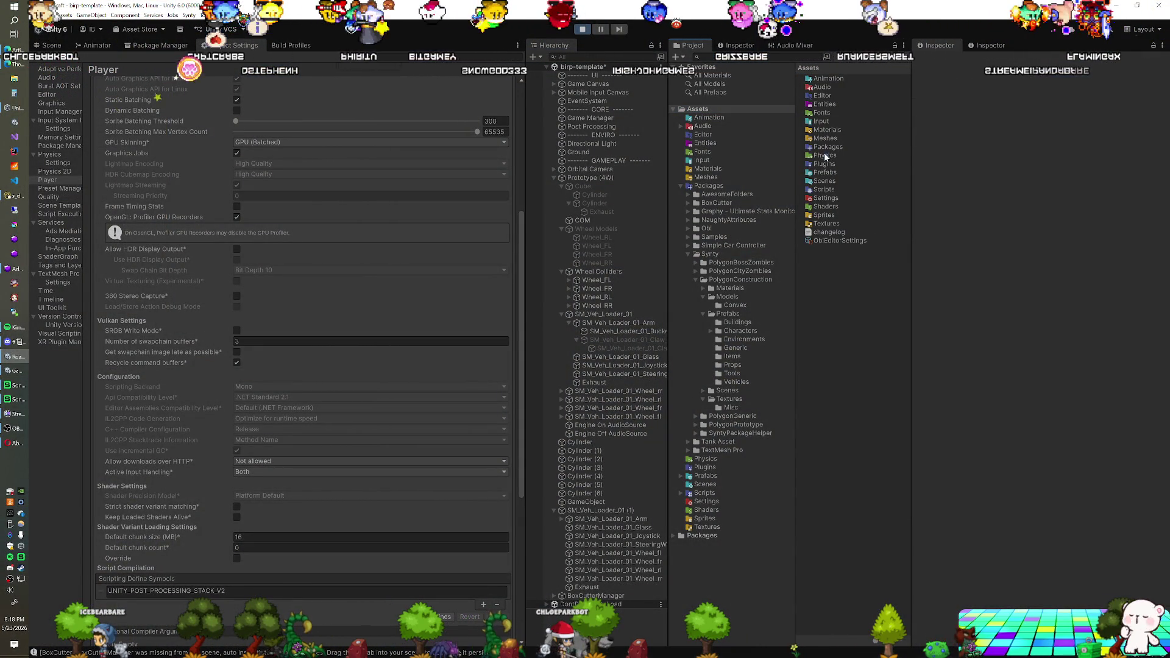
left_click(827, 157)
double_click(829, 156)
right_click(828, 153)
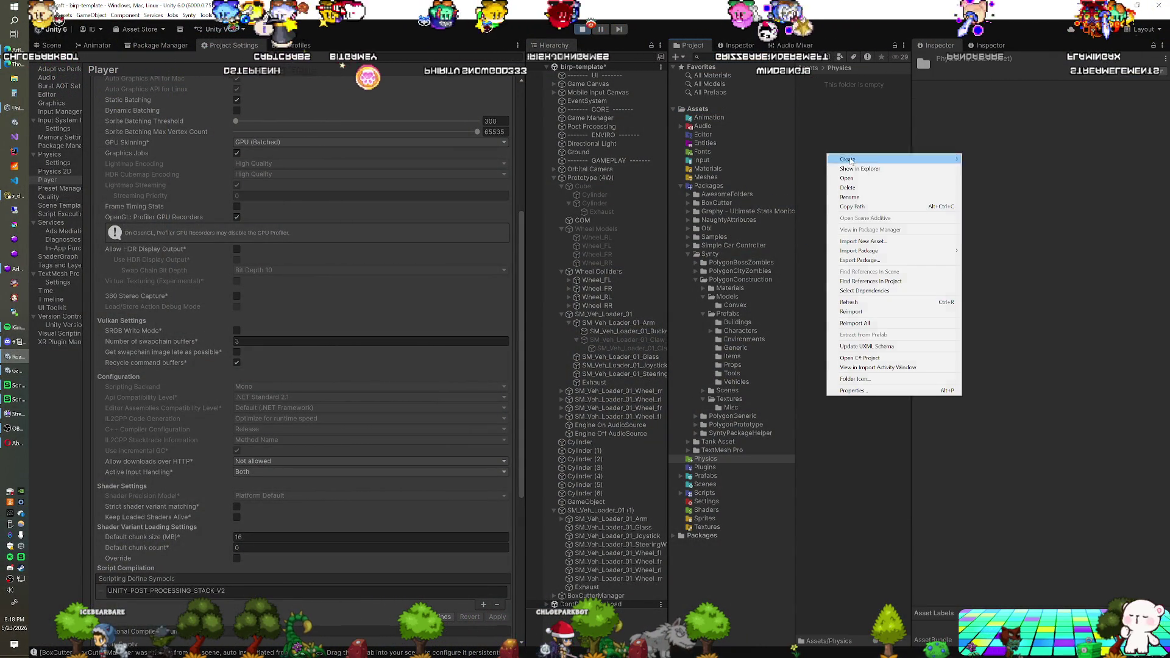
mouse_move(890, 159)
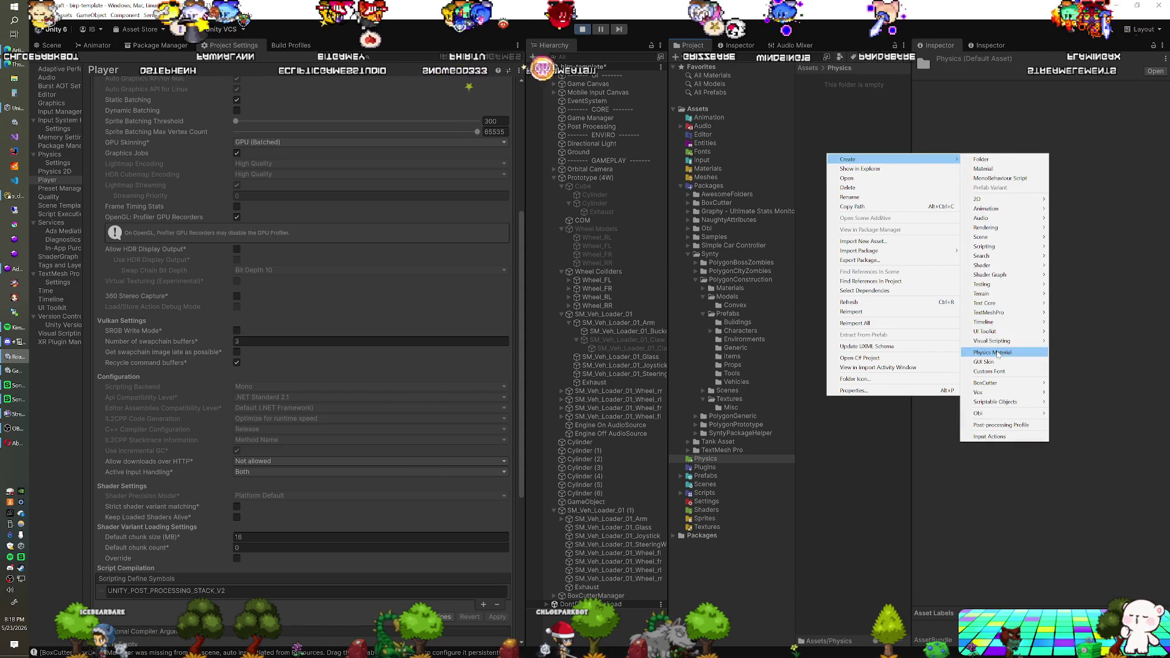
left_click(998, 352)
type("Wheel")
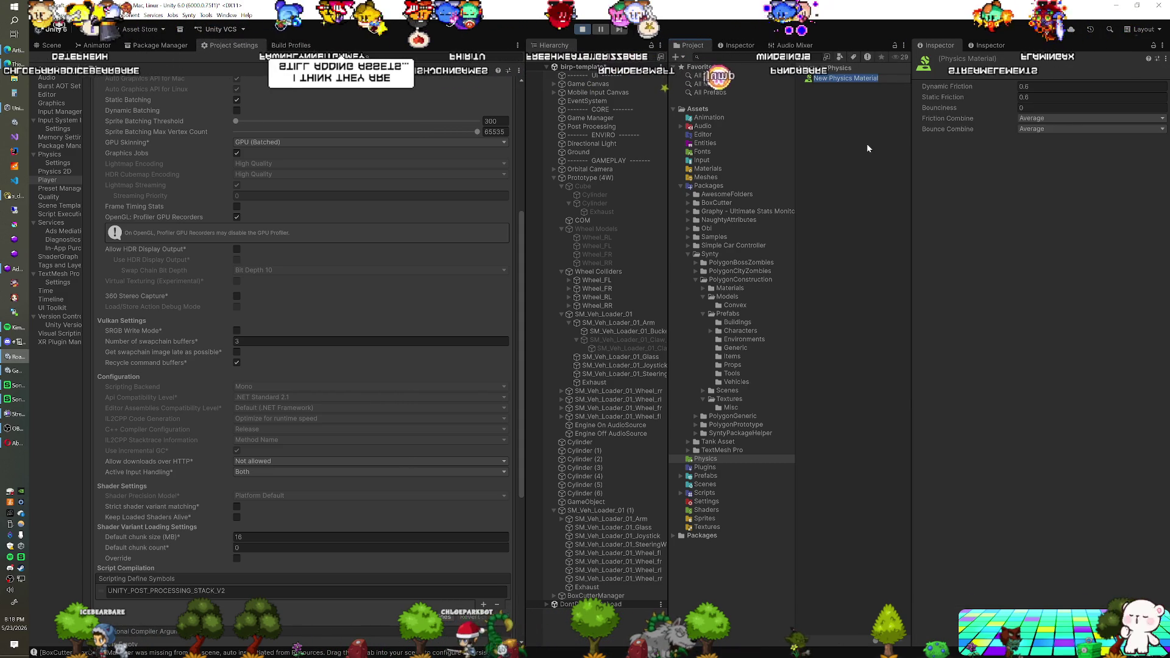
type("High Friction")
key("Return")
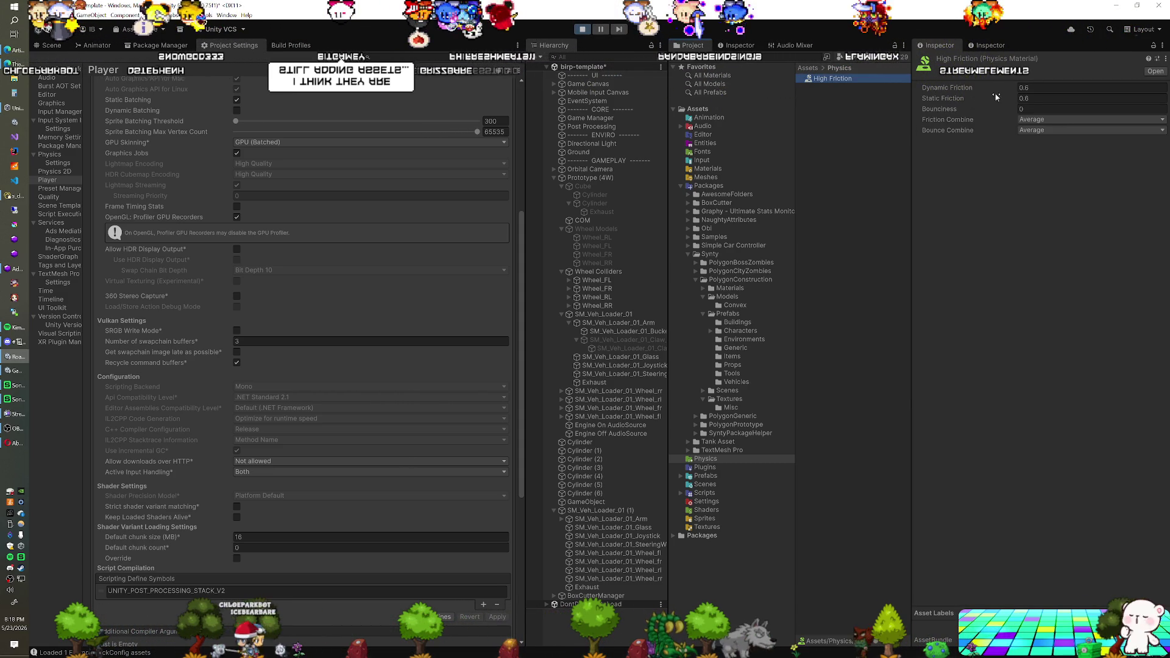
Step: Set dynamic and static friction to 1, keeping Friction Combine on Average
left_click(1091, 88)
type("1")
key("Tab")
type("1")
left_click(1045, 120)
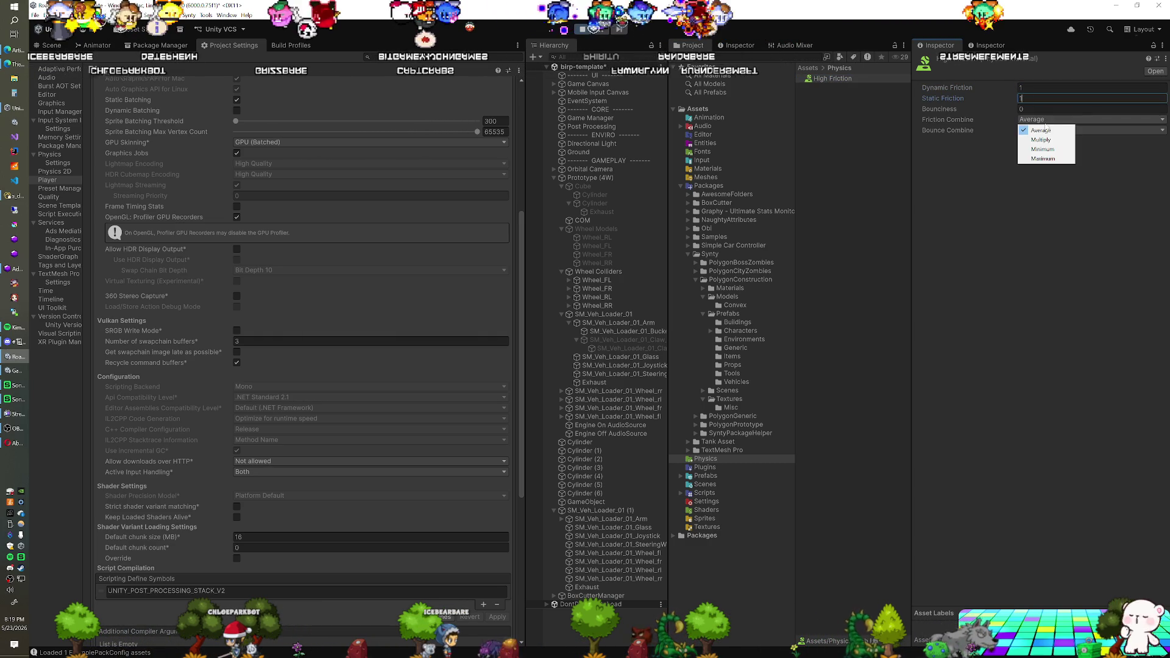
left_click(963, 162)
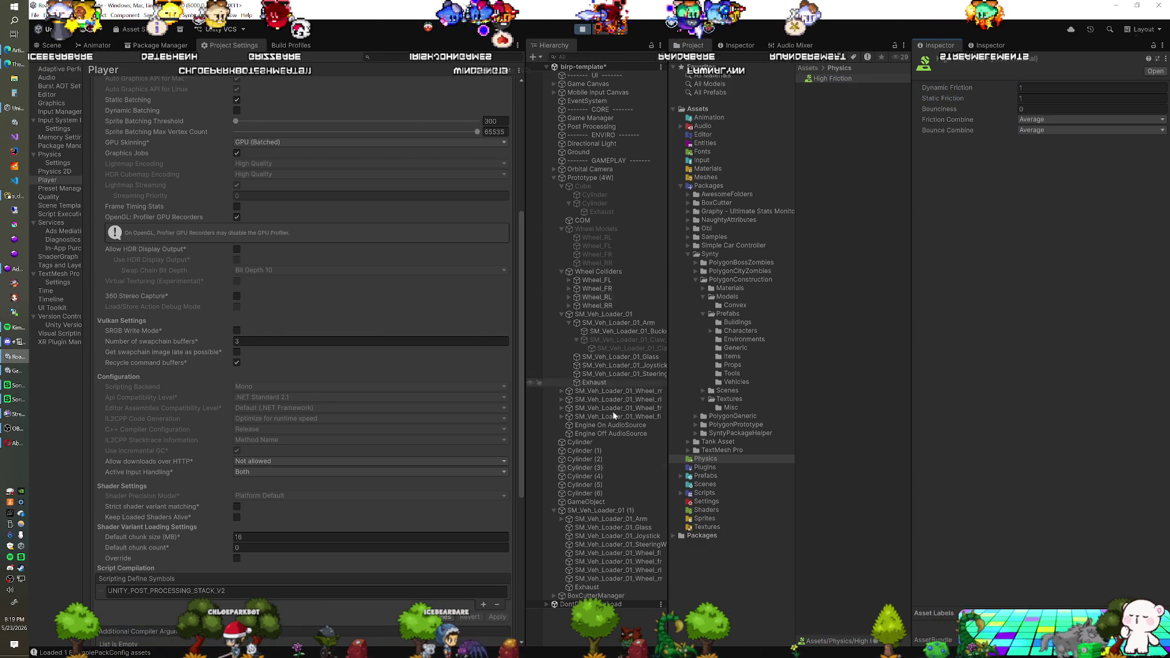
Step: Select the seven cylinder logs, then the UI group object
left_click(596, 443)
left_click(588, 494, "shift")
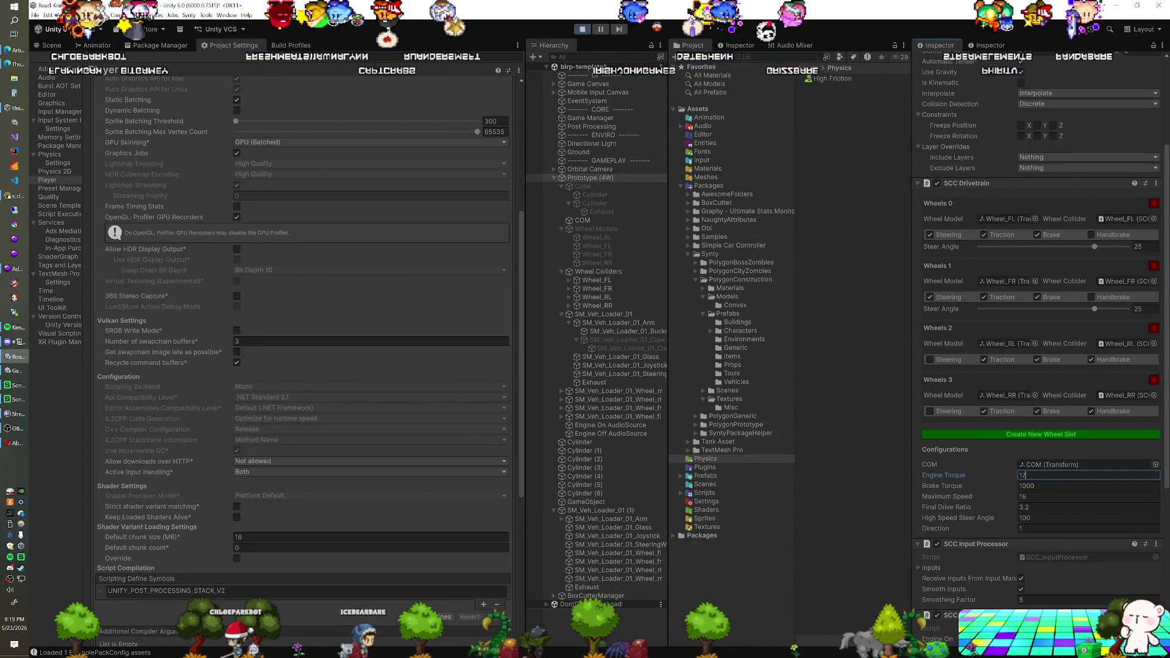
left_click(621, 75)
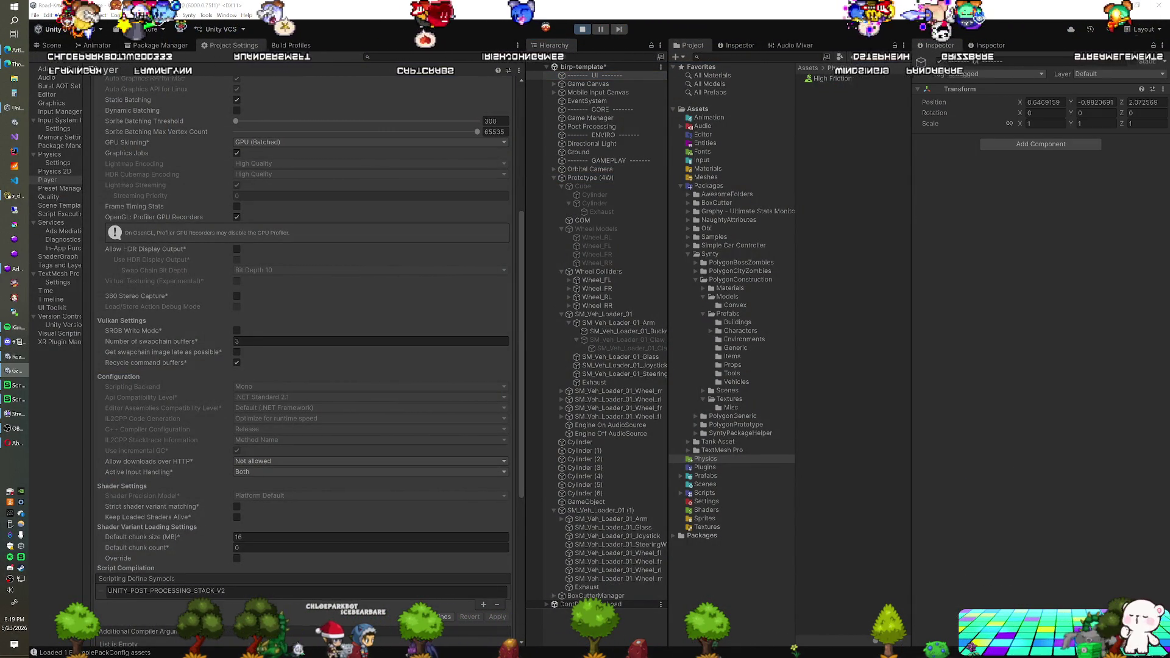
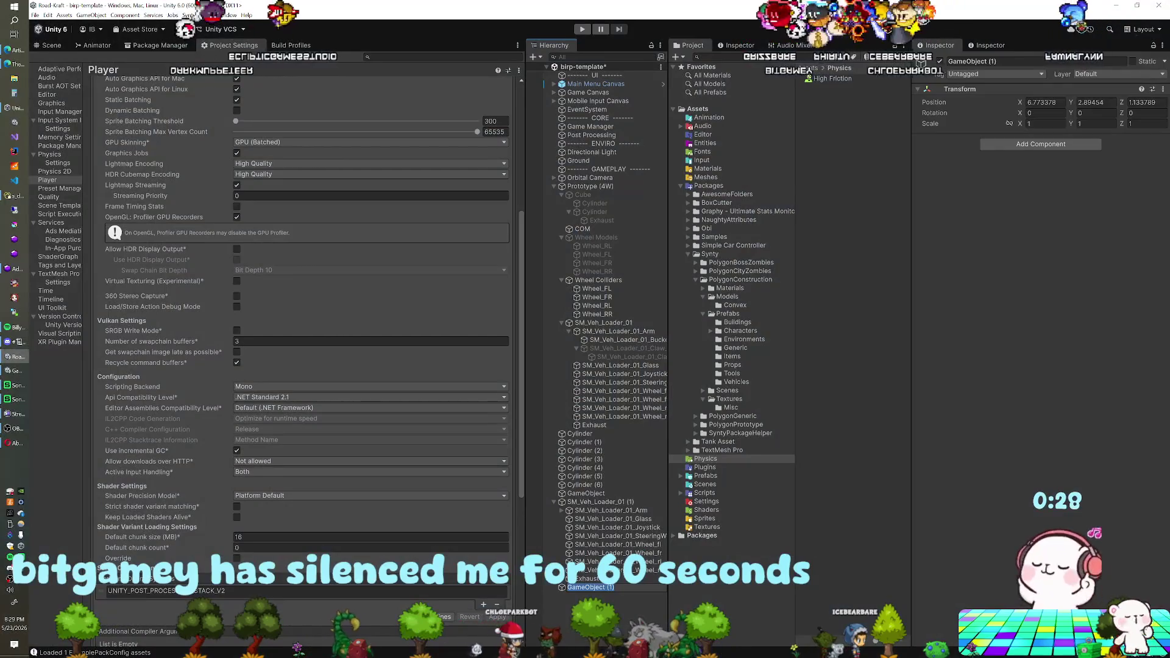
Step: Rename the empty to 'Speed Bumps', parent the seven cylinders under it, and place it below Ground
type("Speed Bumps")
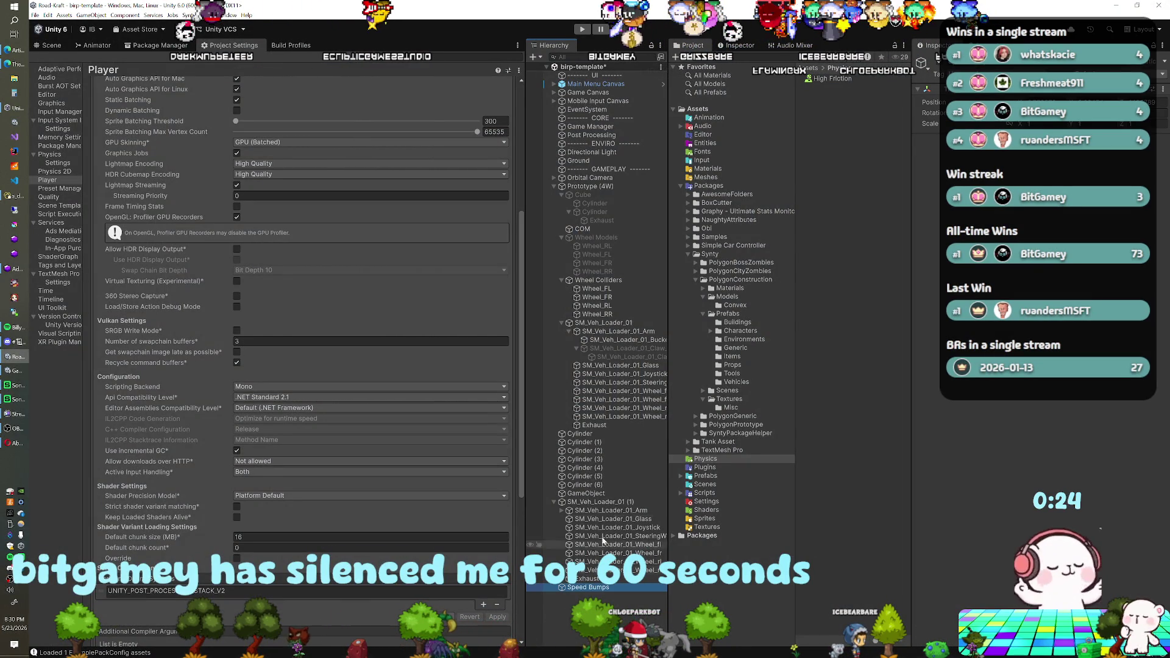
left_click(580, 433)
left_click(585, 485, "shift")
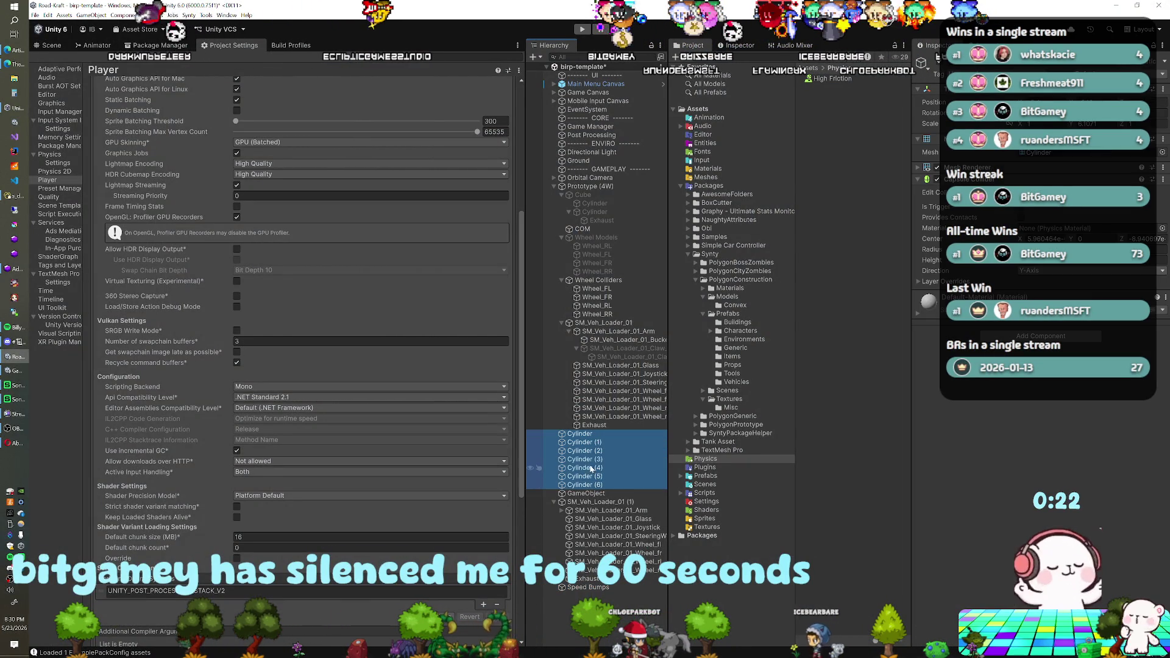
left_click_drag(591, 468, 588, 588)
left_click(585, 527)
key("Left")
mouse_move(600, 478)
left_mouse_down()
mouse_move(608, 305)
mouse_move(589, 169)
left_mouse_up()
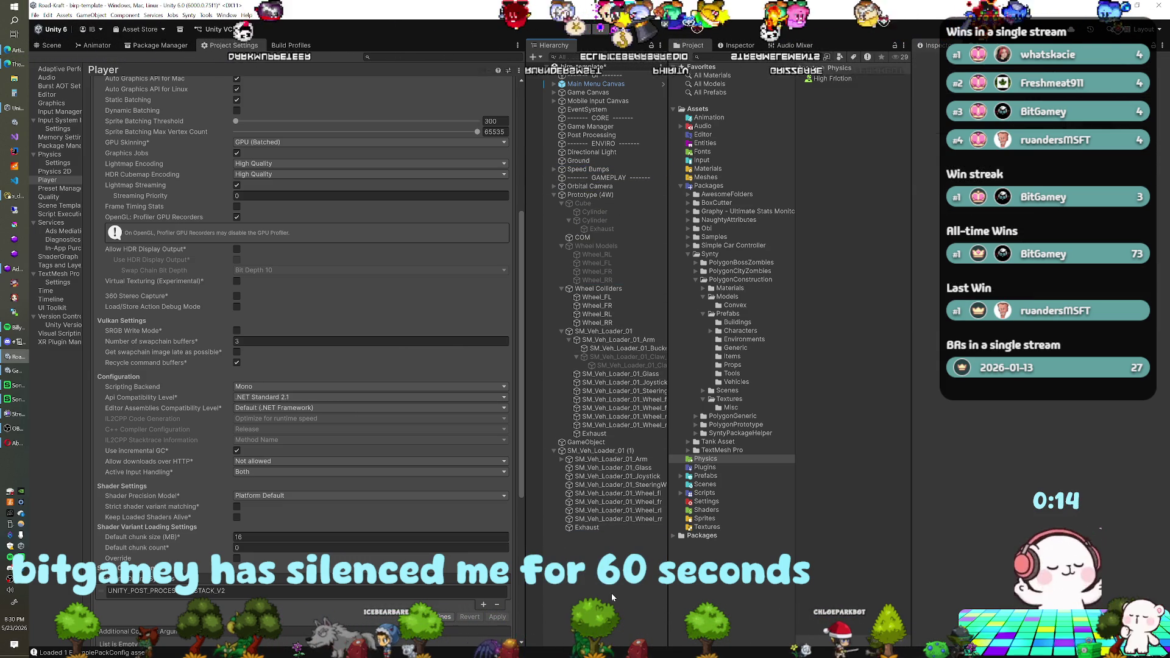
Step: Delete the leftover empty GameObject, then select the second loader SM_Veh_Loader_01 (1)
left_click(596, 444)
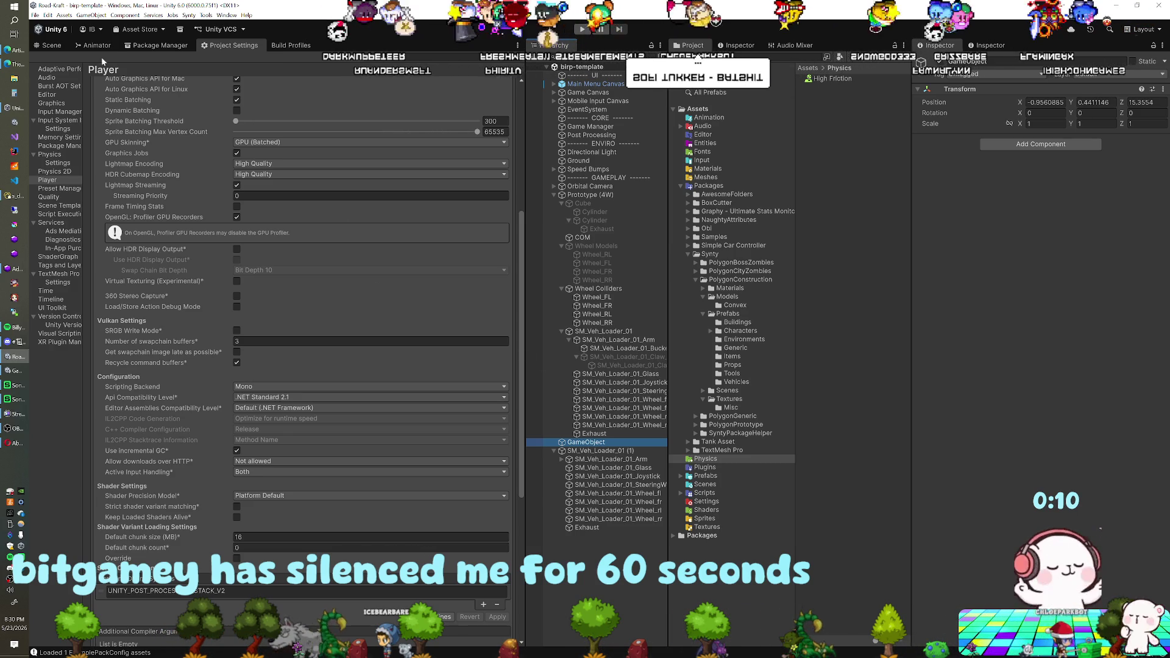
left_click(54, 45)
key("f")
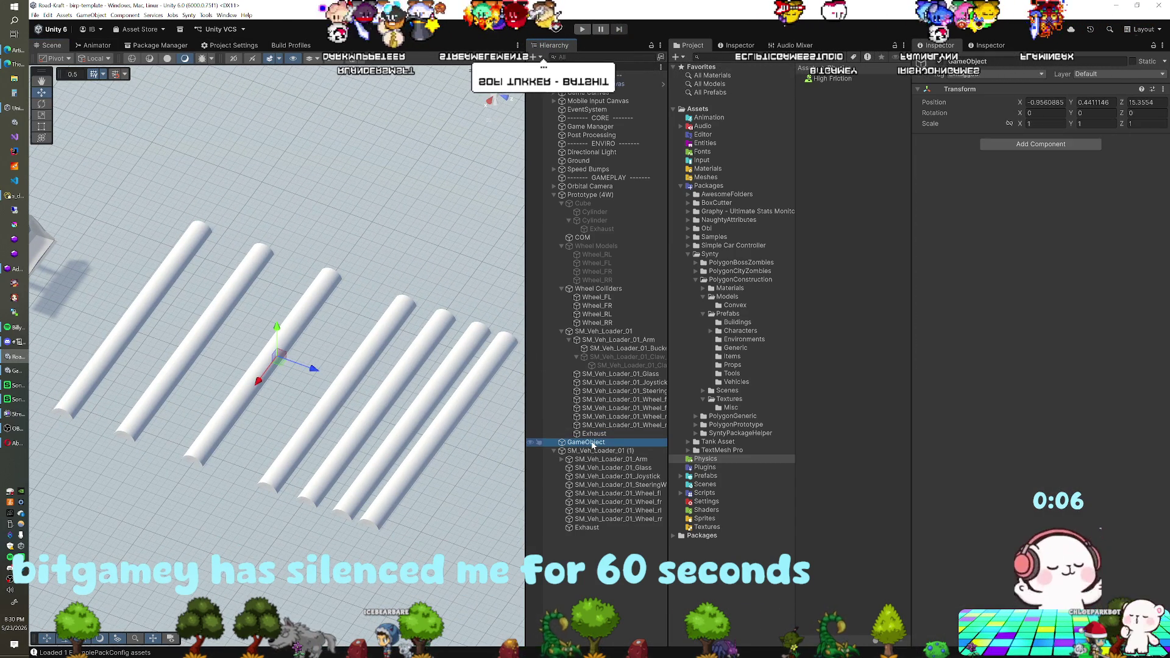
key("Delete")
left_click(554, 195)
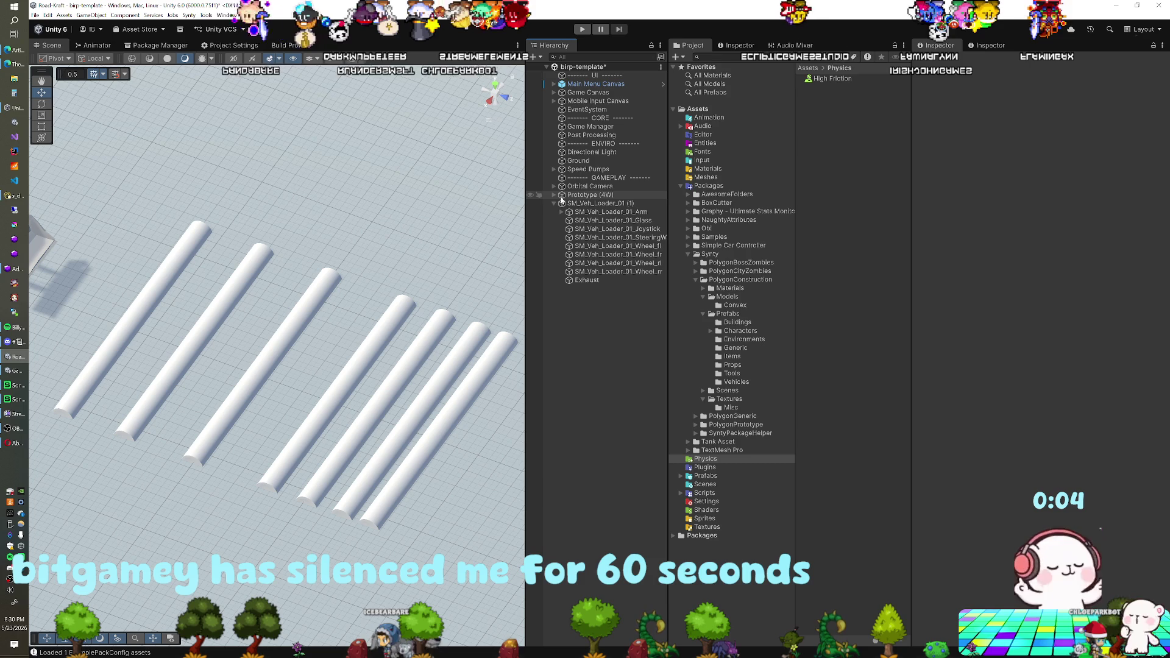
left_click(580, 205)
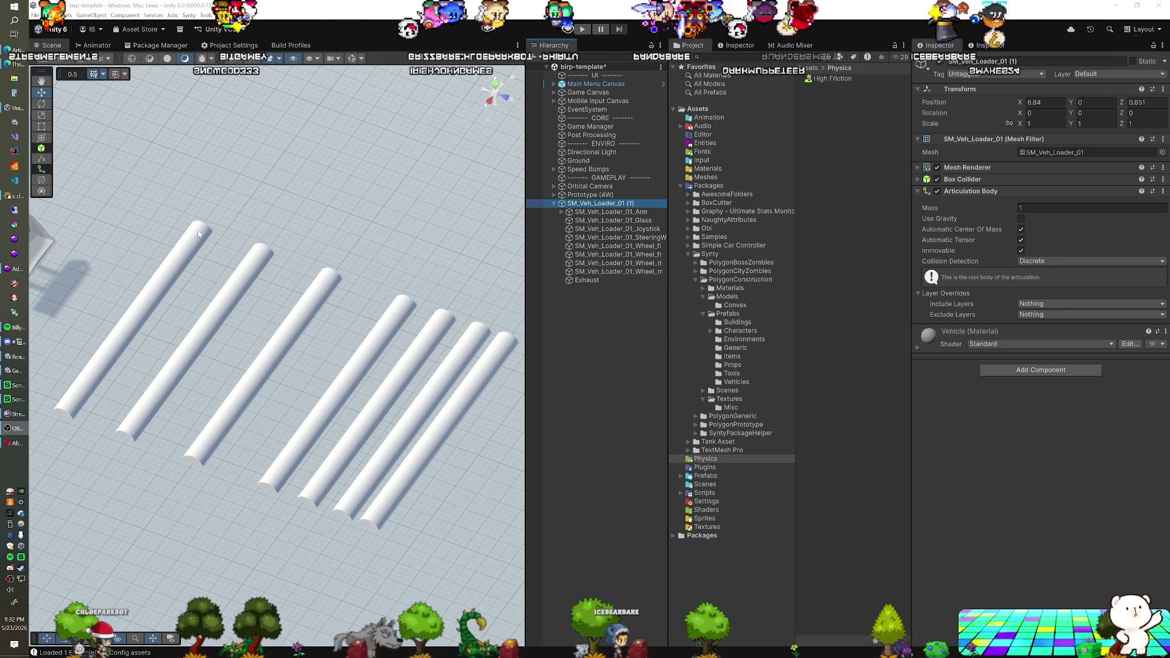
Step: Nudge speed bumps along Z: Cylinder (6) to 23.05, Cylinder (5) to 20.91, Cylinder (3) to about 17.13
left_click(335, 460)
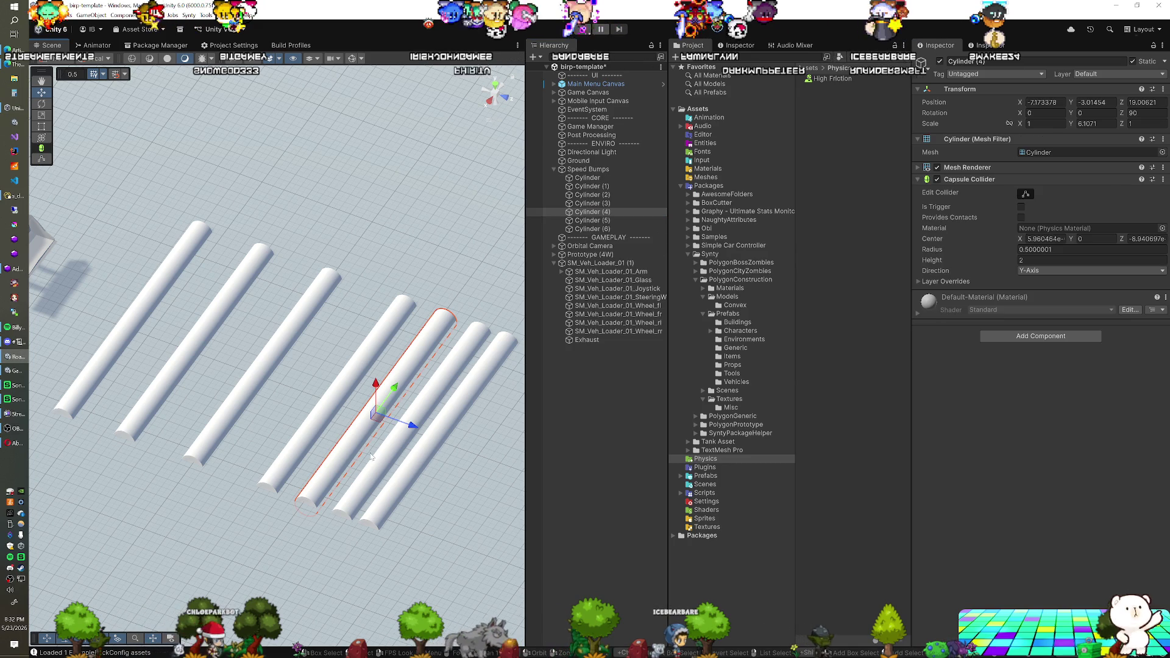
left_click(406, 485)
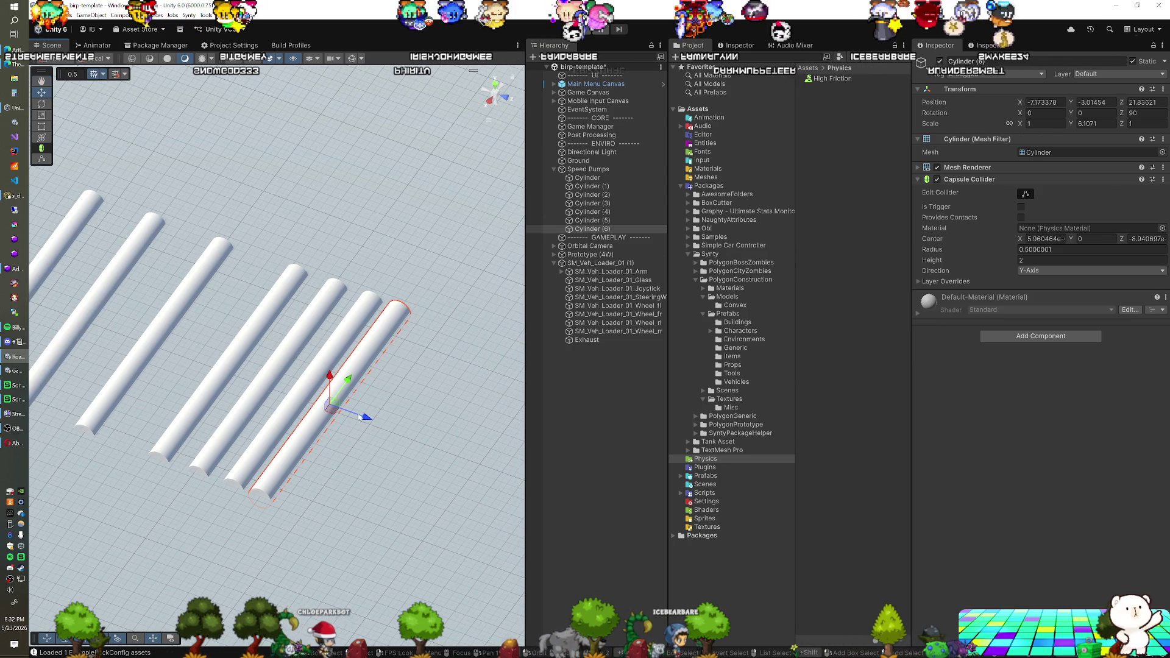
left_click_drag(374, 420, 398, 430)
left_click(286, 410)
left_click_drag(339, 407, 345, 412)
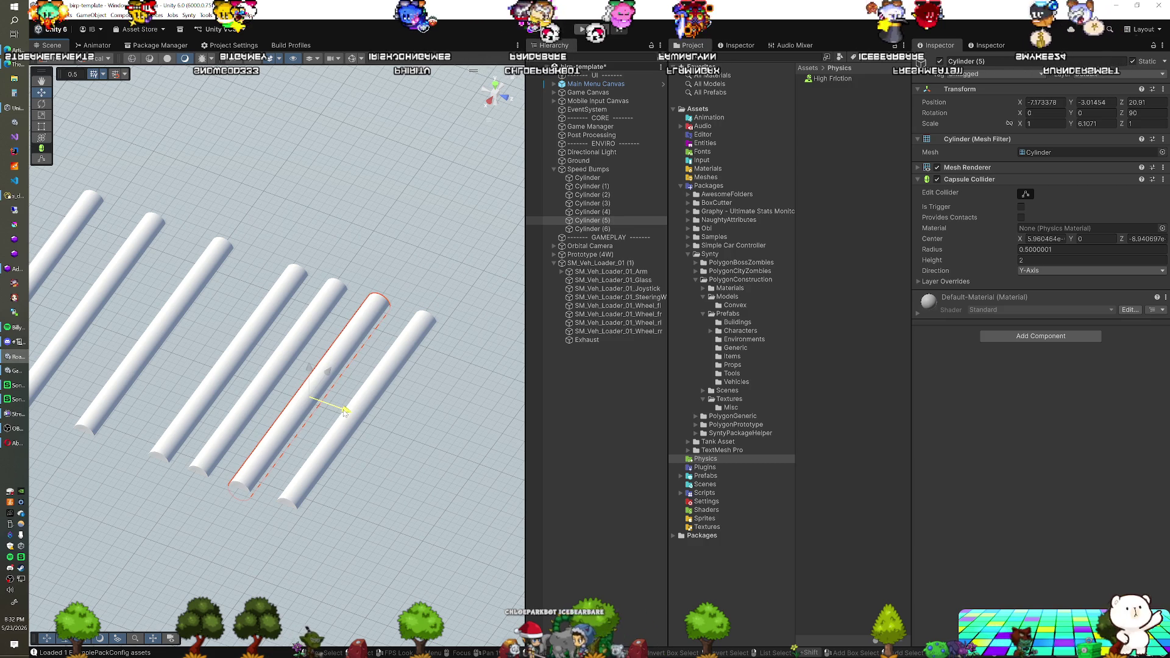
left_click(225, 369)
left_click_drag(267, 379, 261, 382)
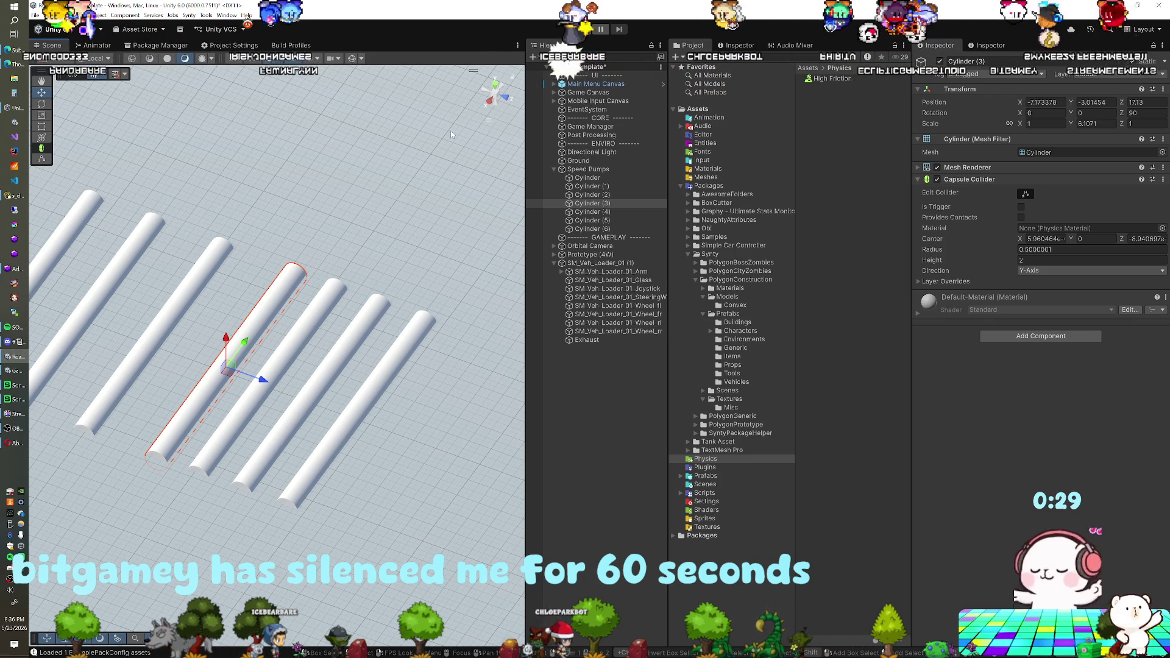
left_click(575, 169)
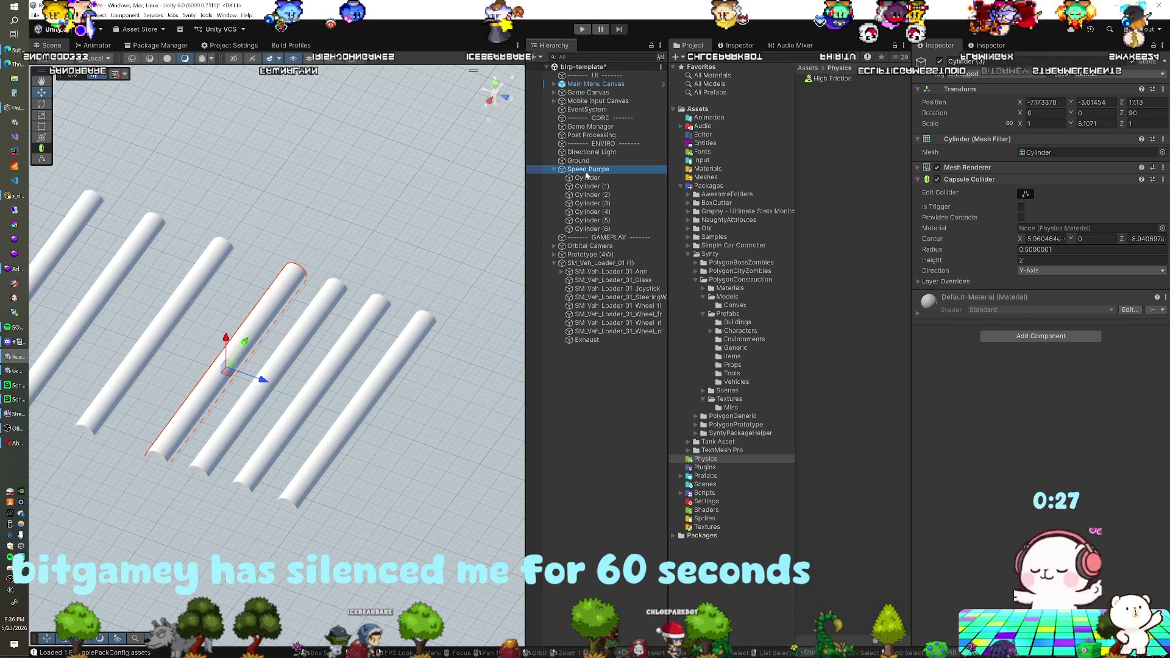
Step: Collapse Speed Bumps, show the Input folder, and open the Player Input actions asset
left_click(553, 167)
left_click(610, 211)
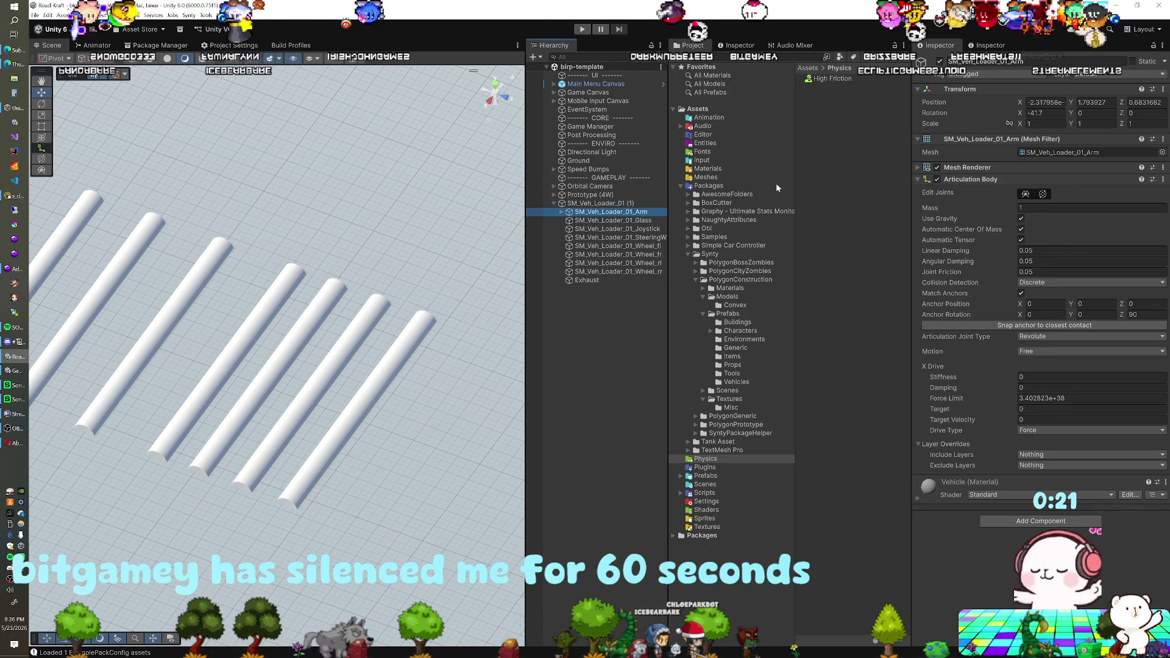
left_click(704, 161)
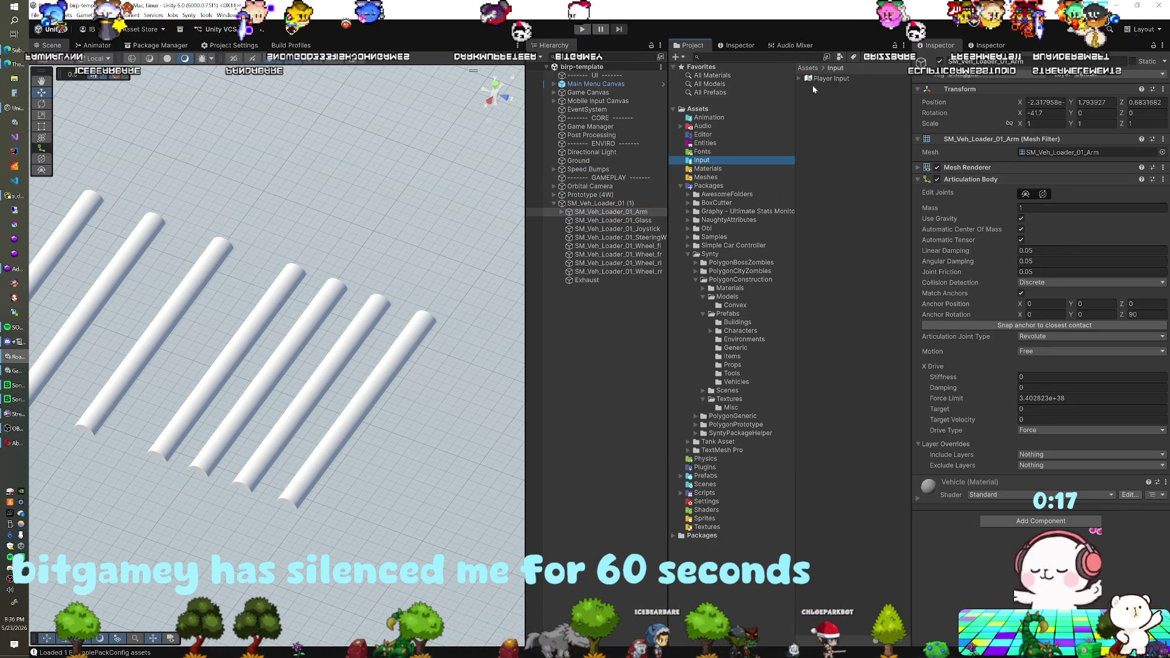
double_click(813, 80)
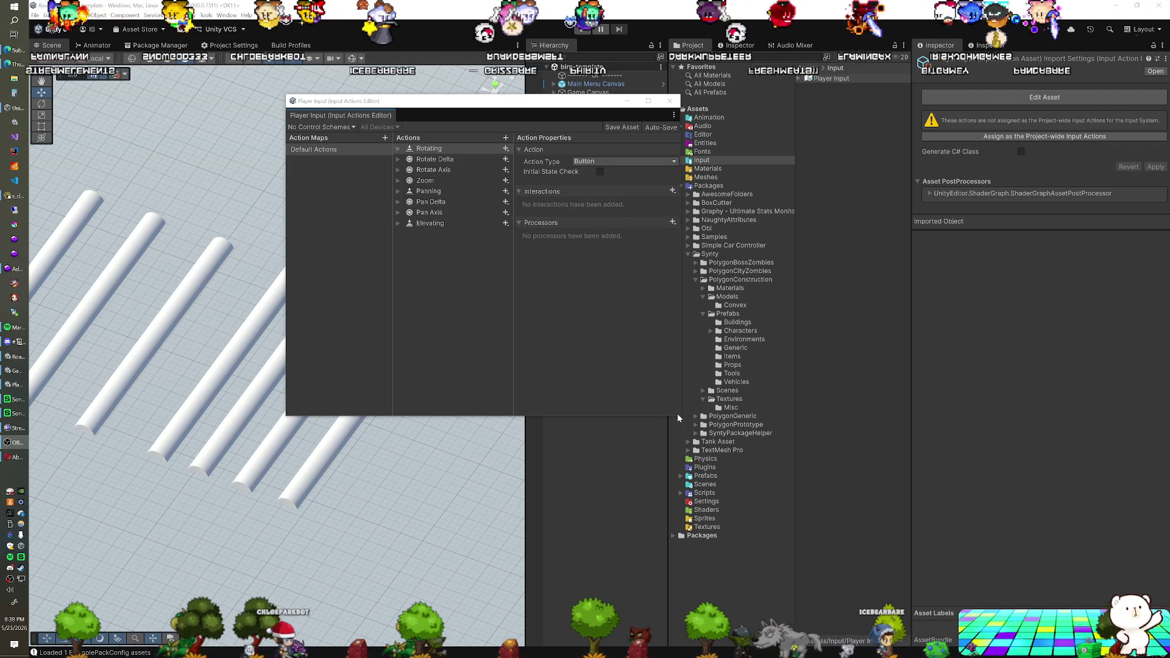
Step: Enlarge the Input Actions Editor window to show Default Actions' eight actions
left_click_drag(678, 417, 776, 438)
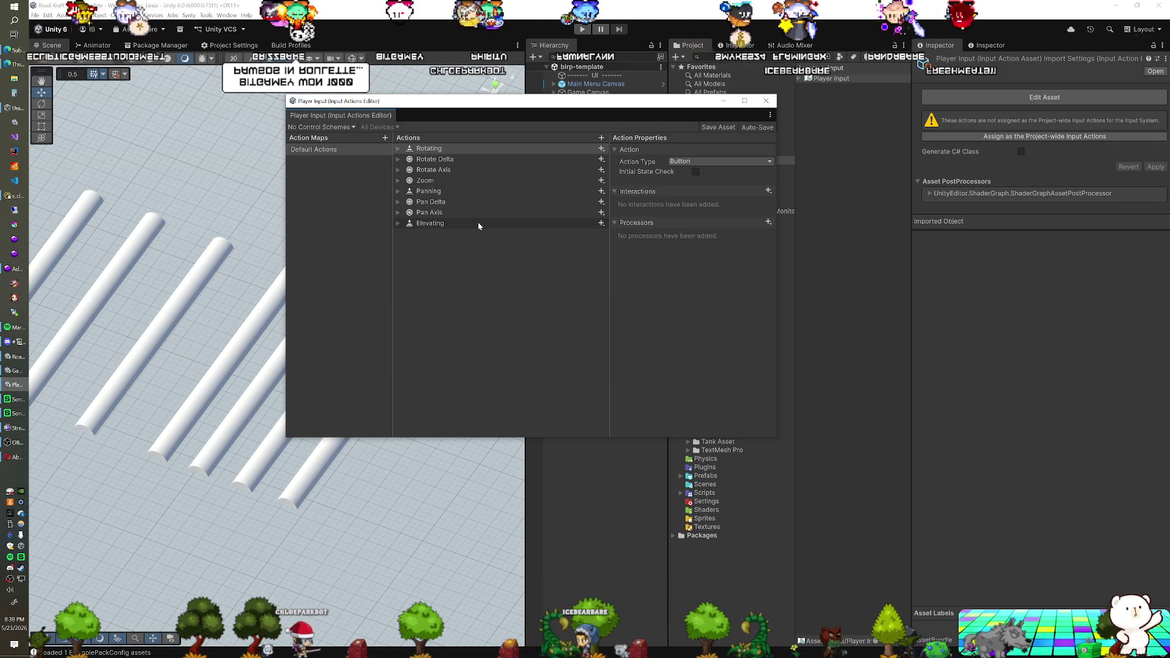
Step: Add a ninth action to the Default Actions map and name it 'Action 1'
left_click(600, 139)
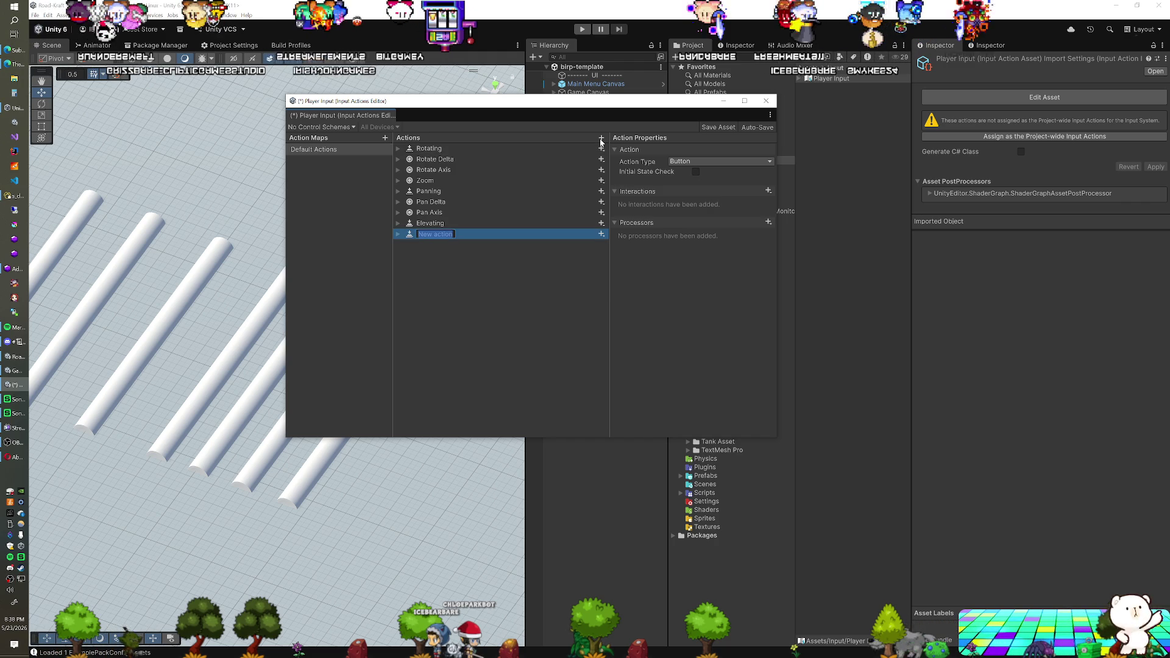
type("Action 1")
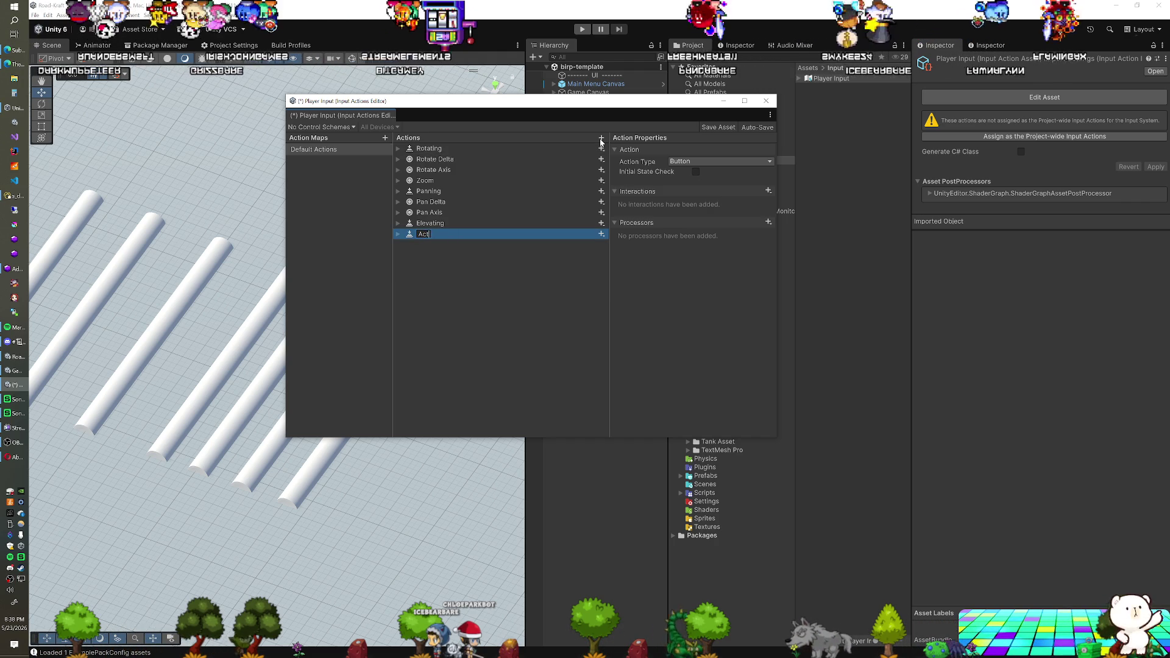